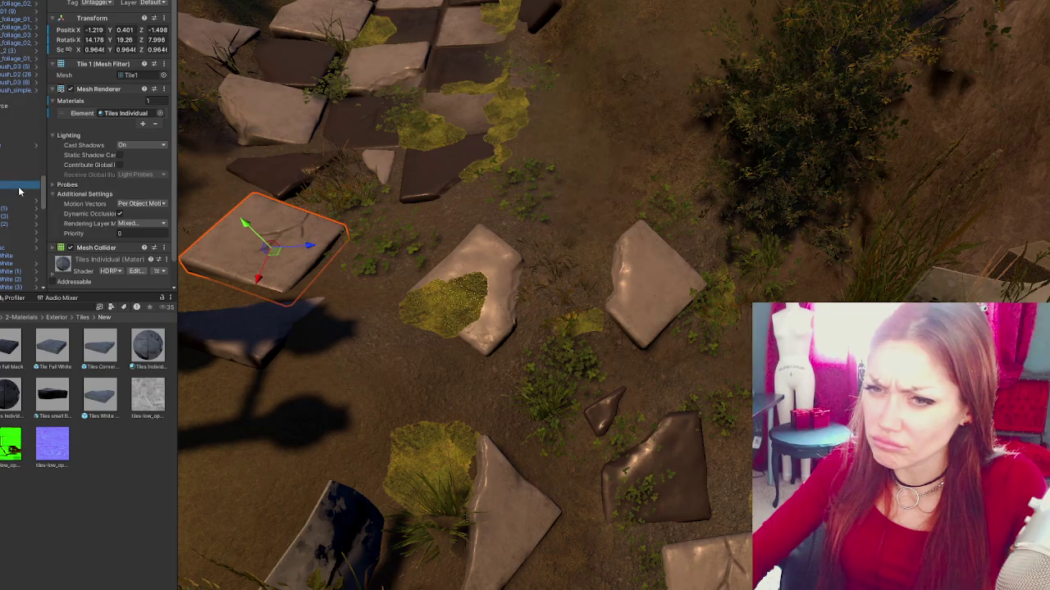
- Select a stone tile and orbit the Scene view to look over the tile layout
click(14, 197)
drag(435, 391, 501, 382)
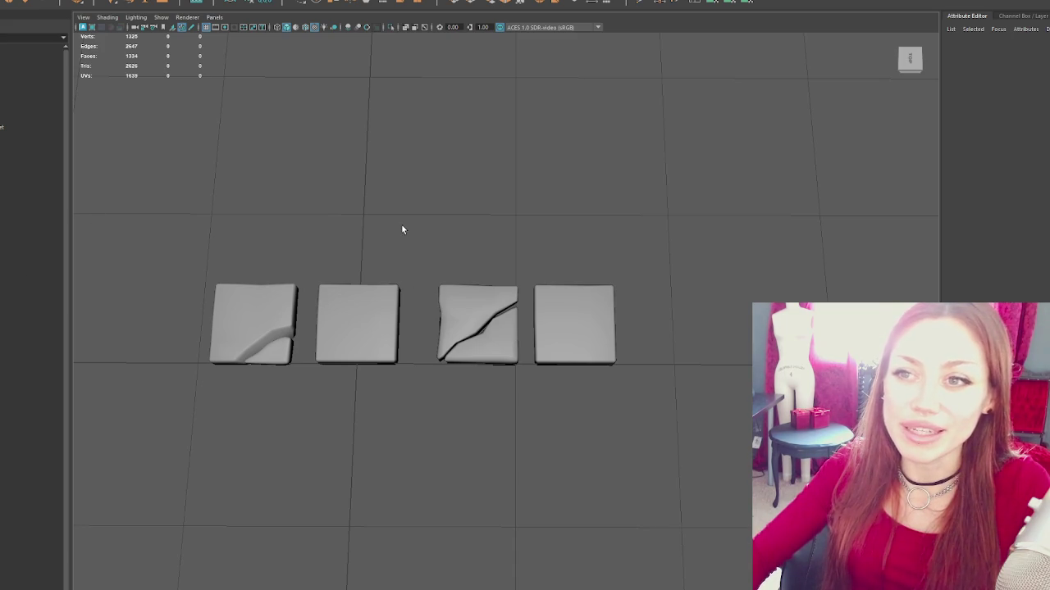
- Select the second, plain tile model and show its mesh attributes
key(ctrl+z)
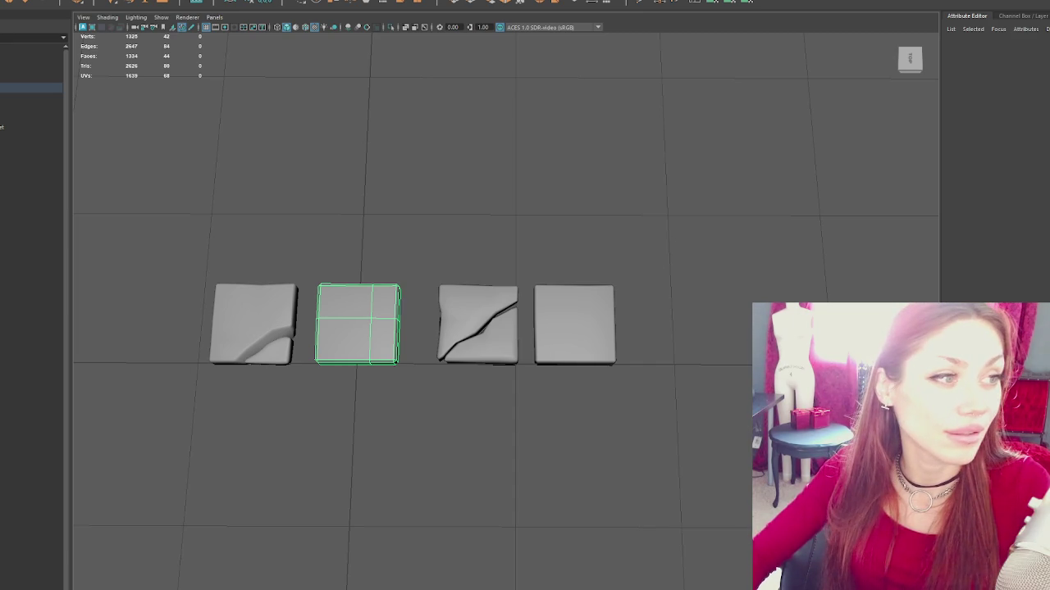
key(ctrl+a)
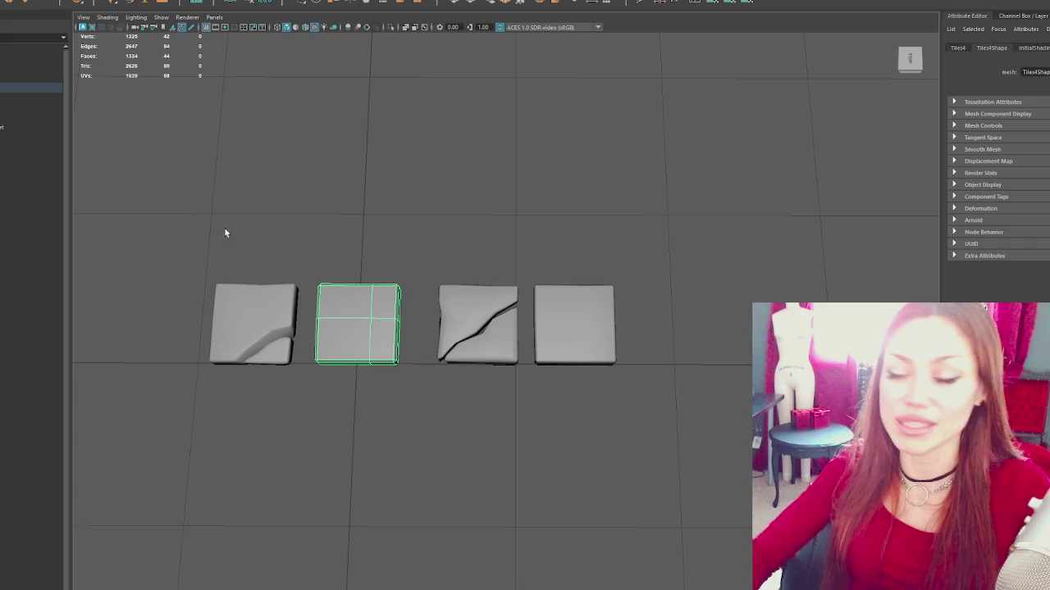
click(370, 300)
click(262, 320)
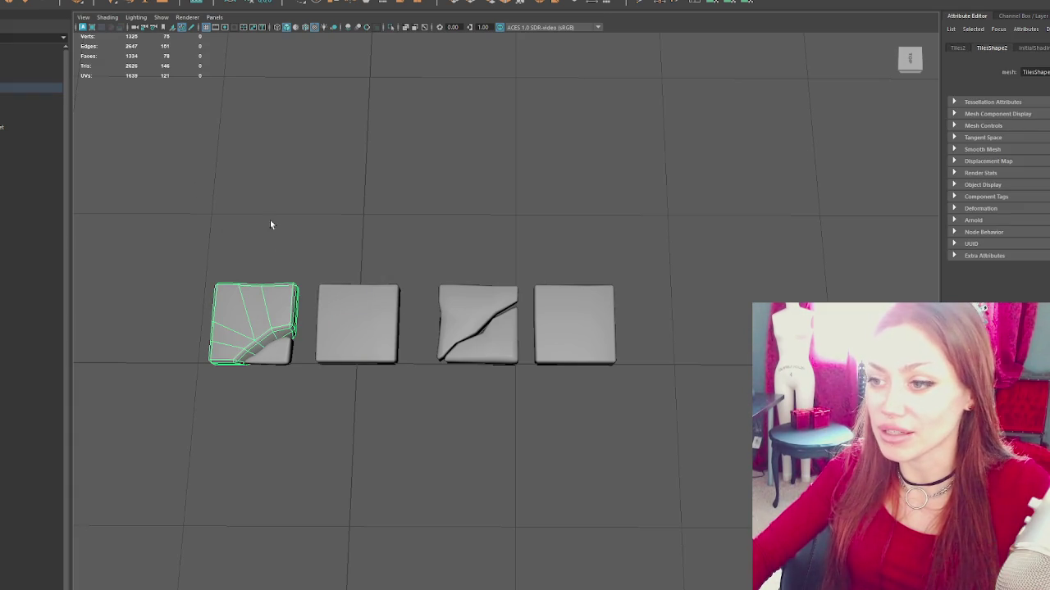
key(ctrl+shift+a)
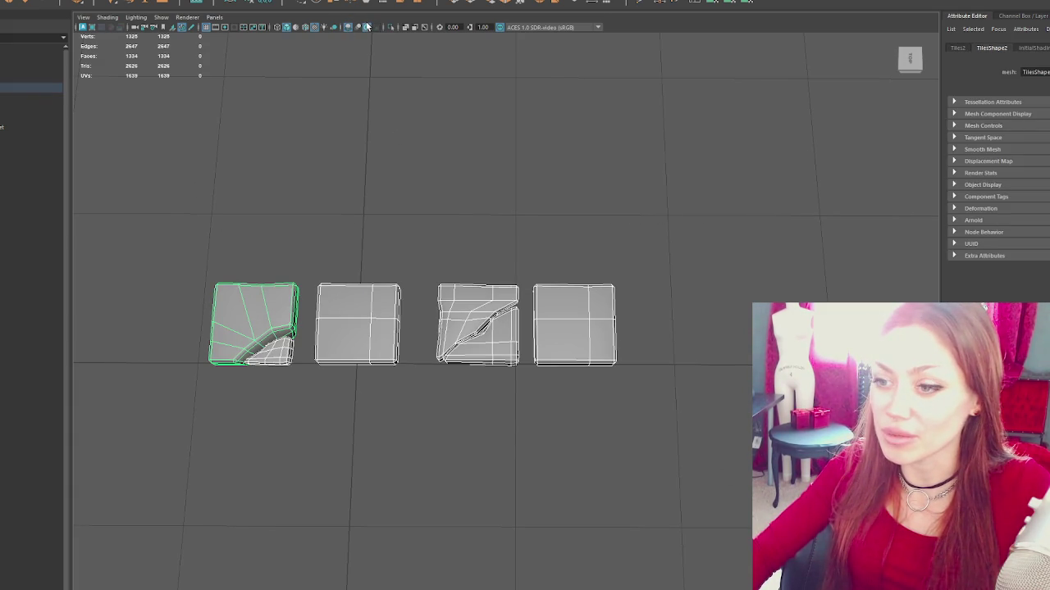
click(420, 121)
drag(421, 120, 498, 164)
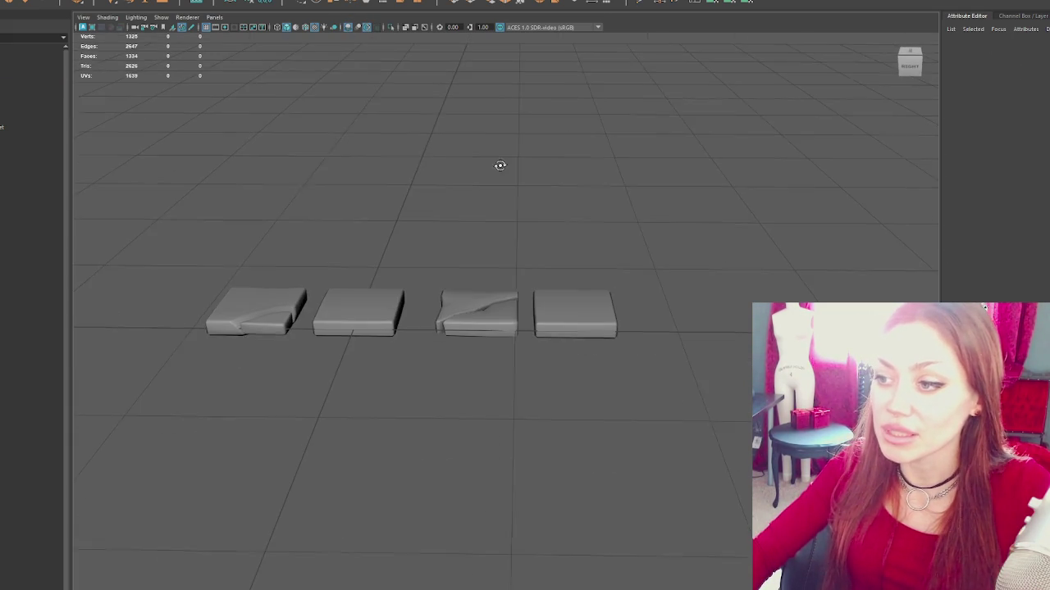
click(550, 316)
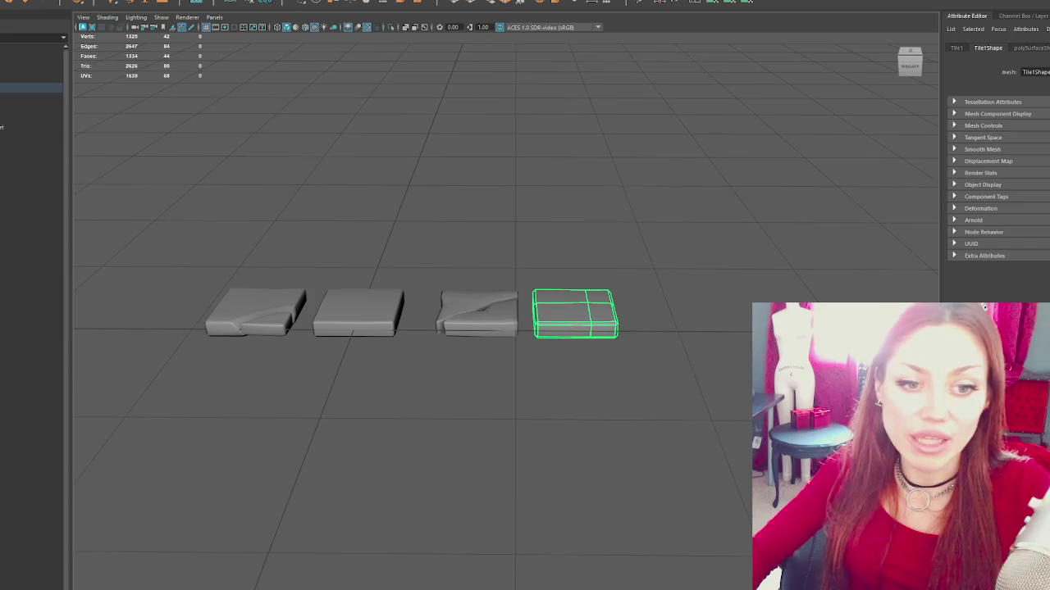
click(312, 314)
click(336, 319)
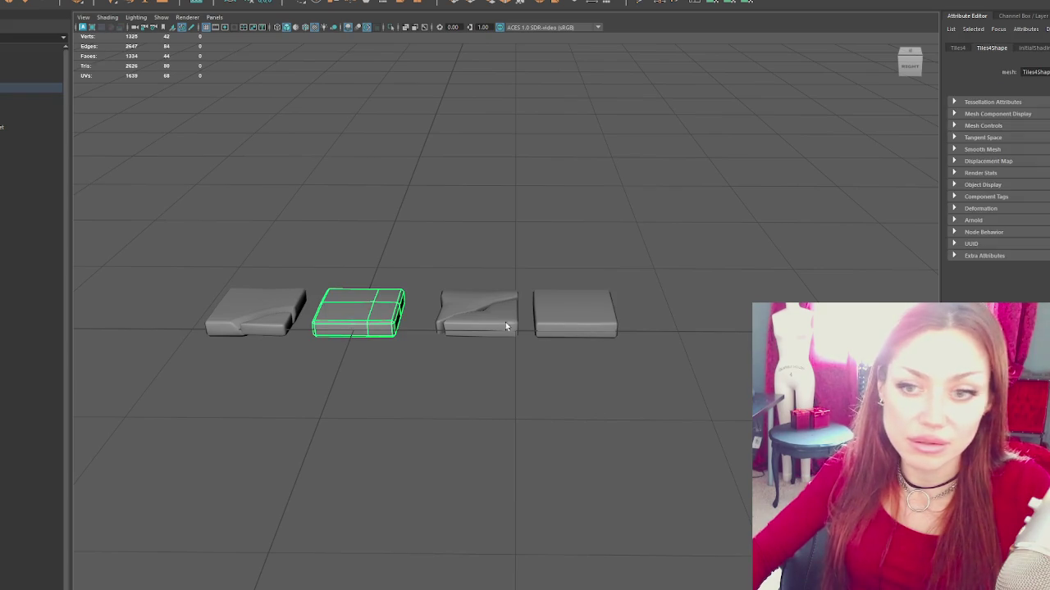
shift+click(598, 310)
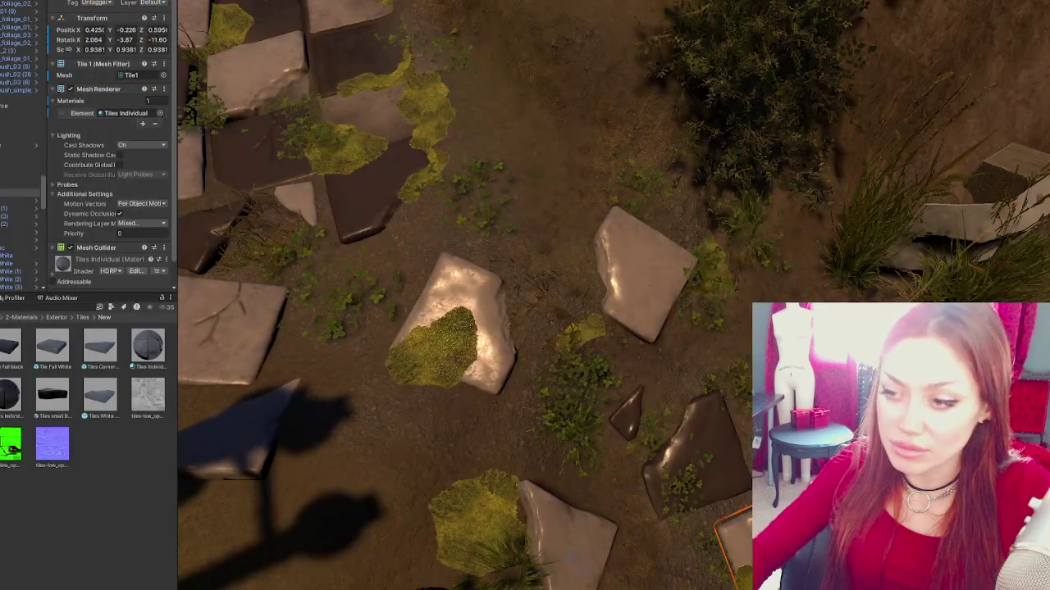
- Inspect the existing path stones, selecting several tiles and expanding a group in the Hierarchy
drag(369, 106, 418, 171)
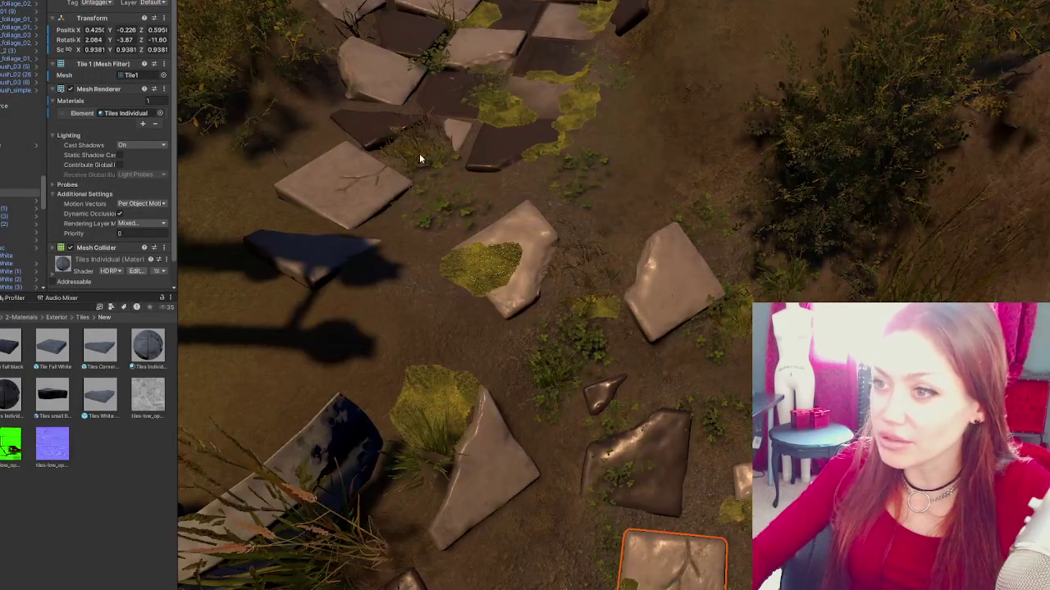
click(438, 105)
click(20, 185)
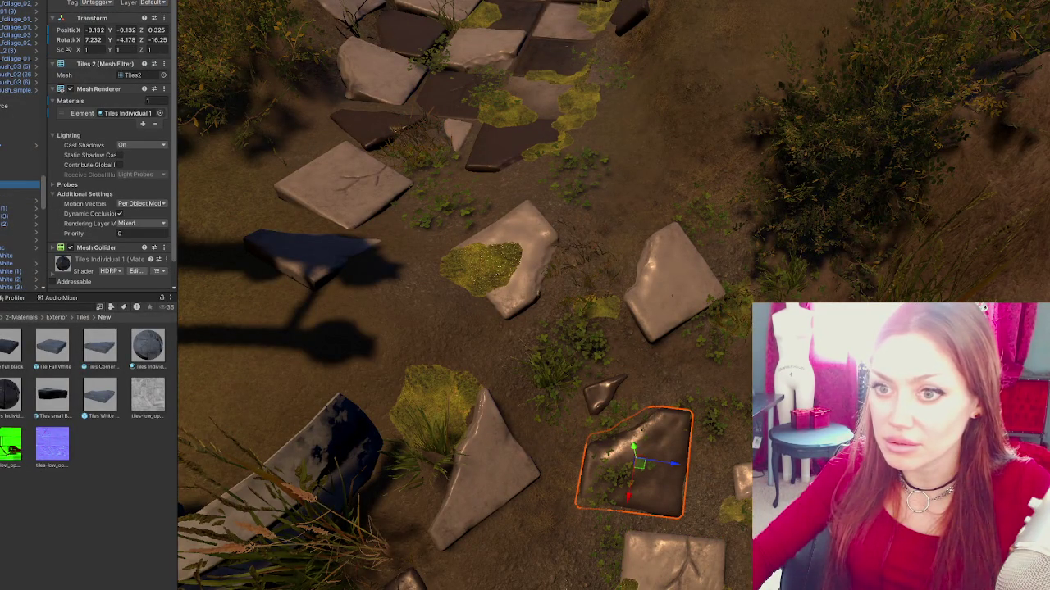
click(20, 146)
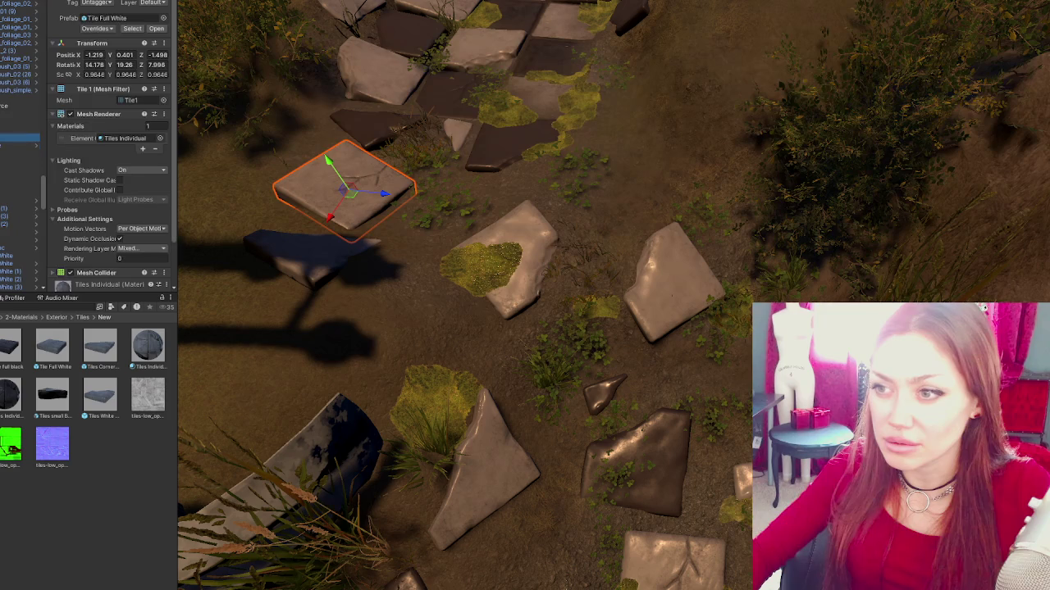
scroll(17, 164, down, 1)
click(4, 151)
click(4, 158)
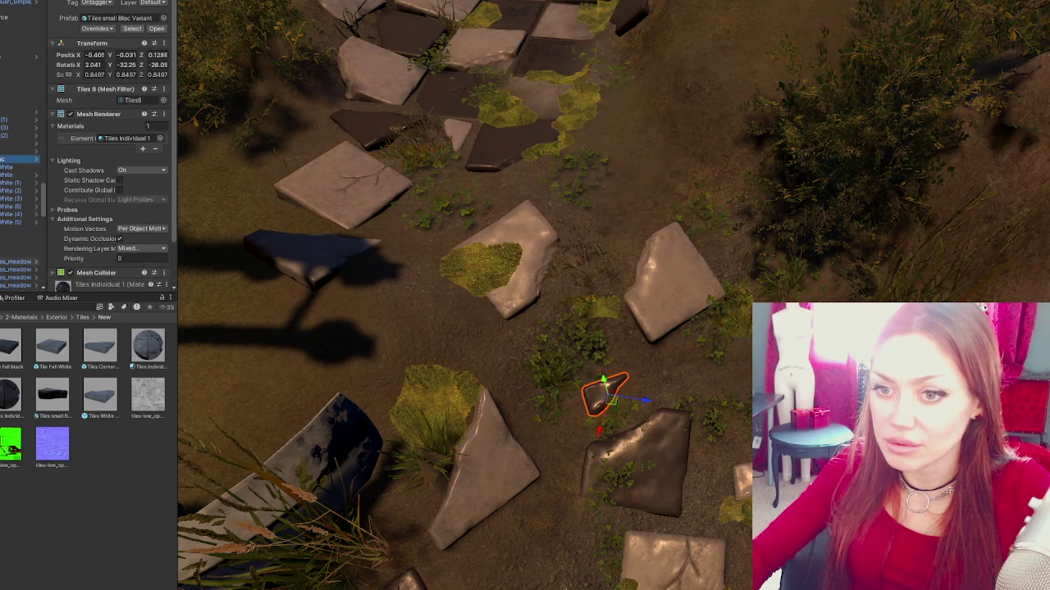
click(20, 254)
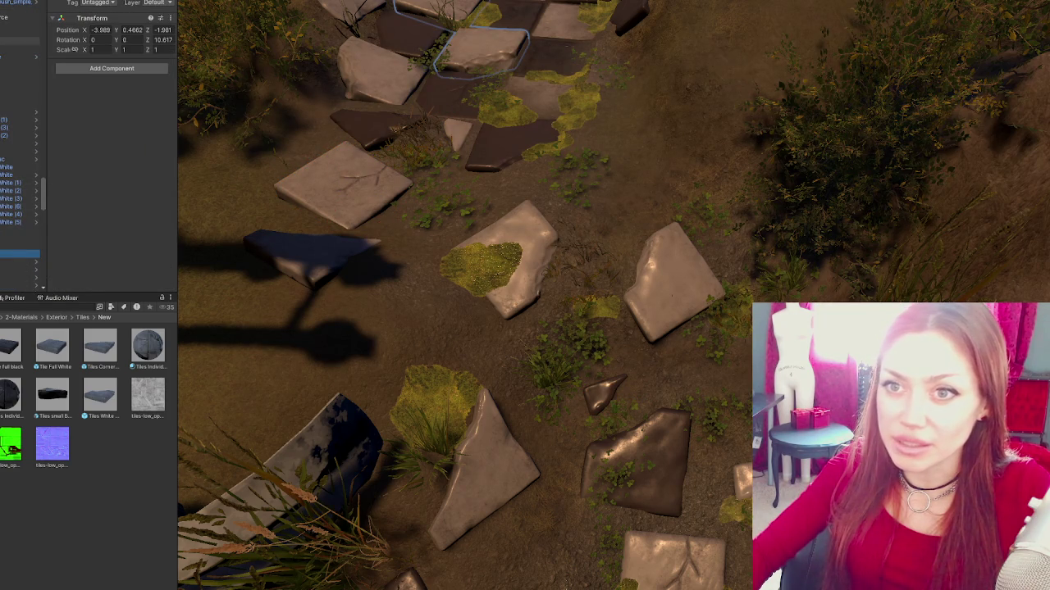
key(Right)
scroll(21, 205, down, 5)
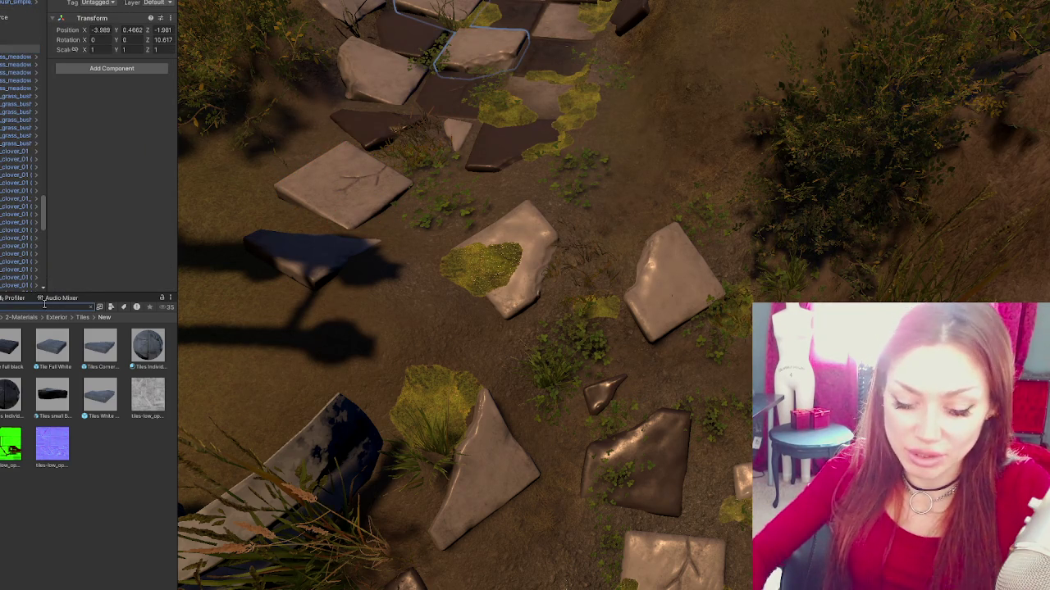
- Search the Project for 'tiles' and drag the tiles prefab from 1-3D into the Scene
text(tiles)
scroll(51, 413, down, 10)
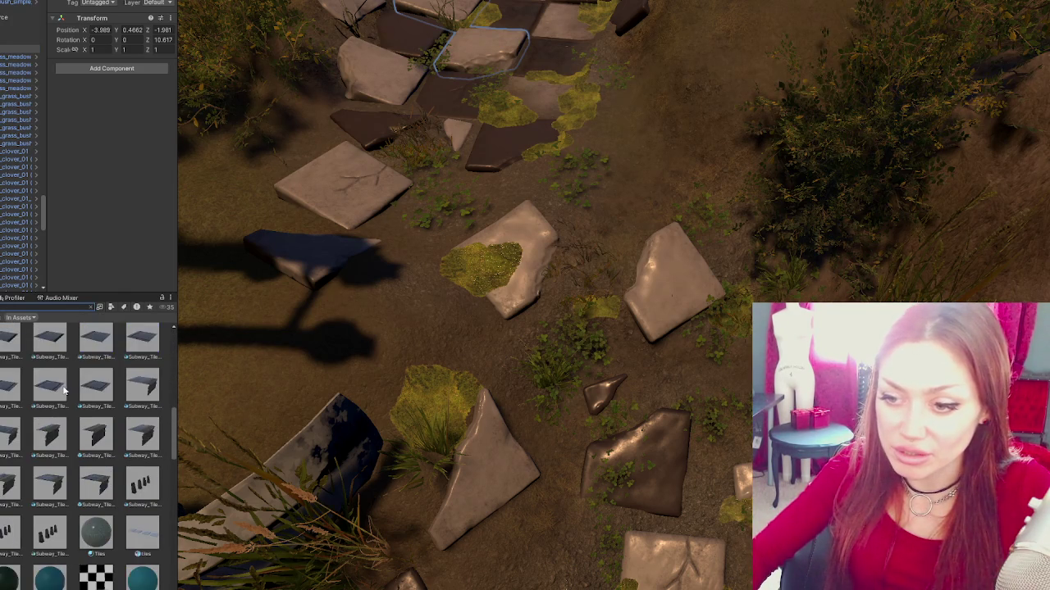
click(111, 307)
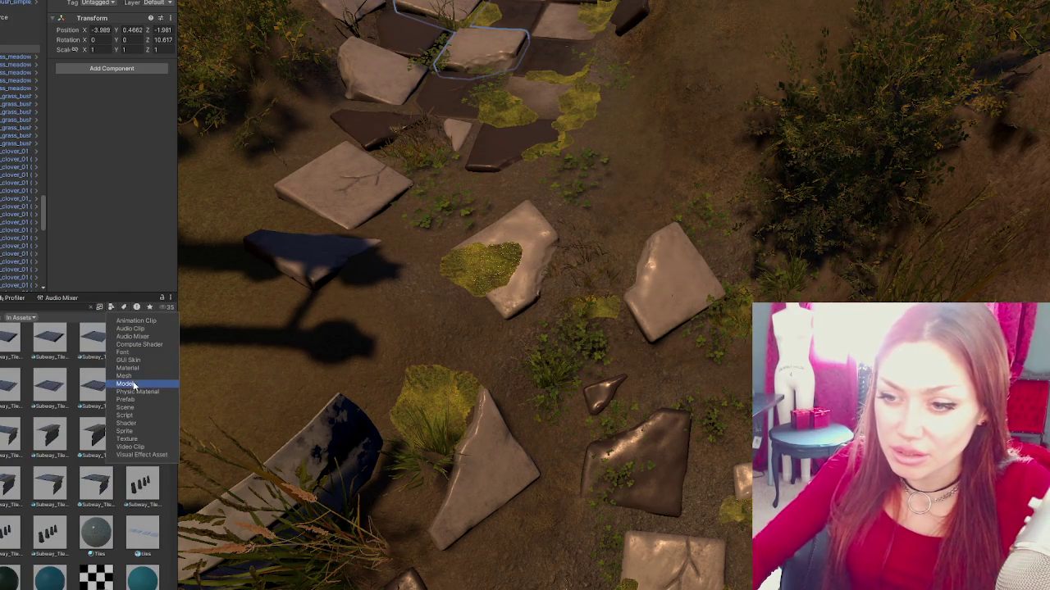
click(51, 367)
scroll(127, 512, down, 10)
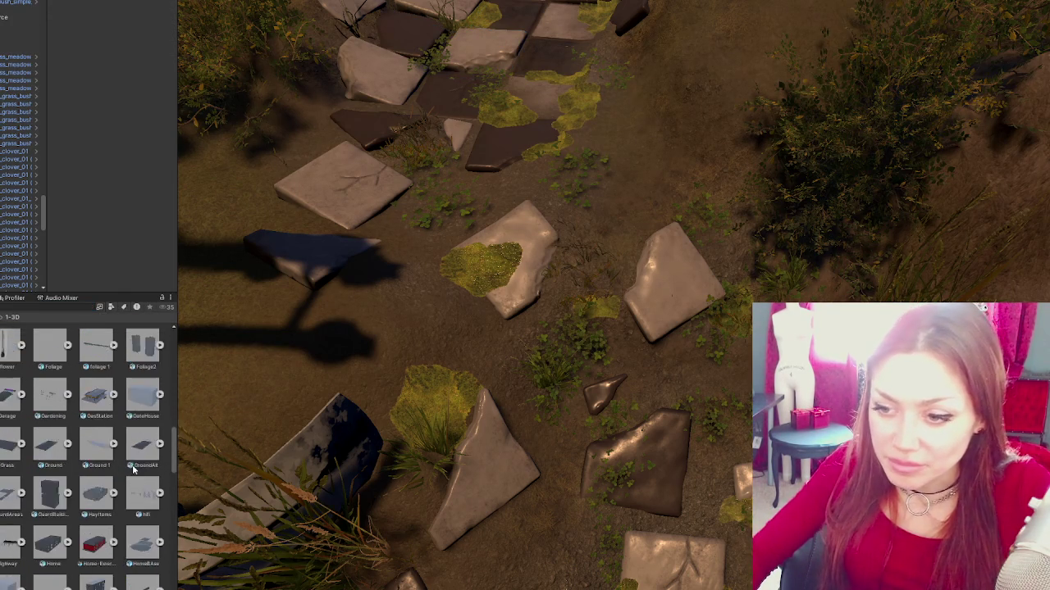
scroll(127, 513, down, 5)
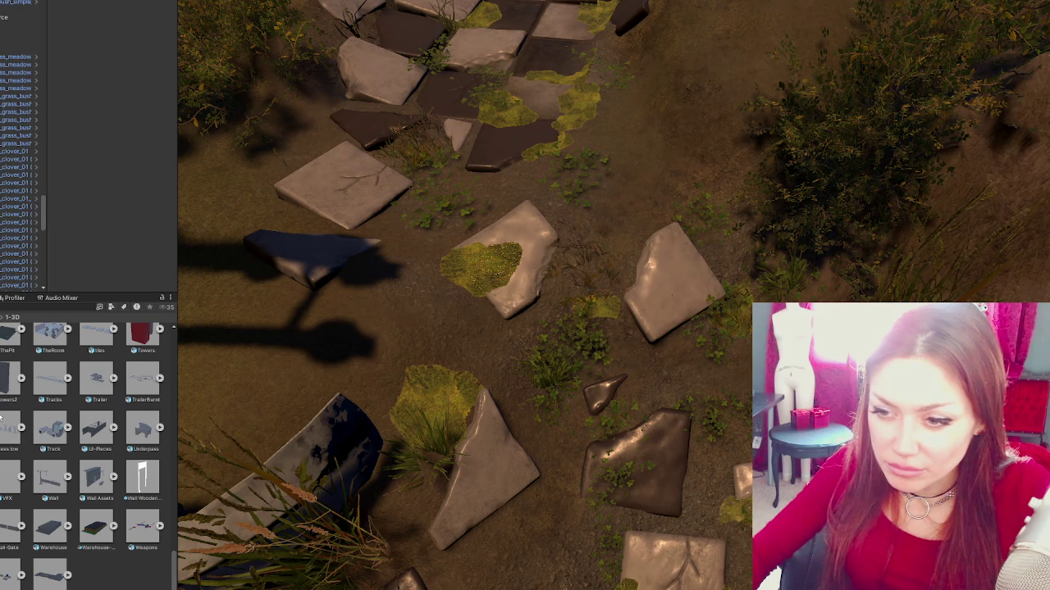
scroll(2, 418, up, 2)
mouse_move(117, 370)
mouse_down()
mouse_move(320, 321)
mouse_move(550, 324)
mouse_move(536, 325)
mouse_move(634, 375)
mouse_up()
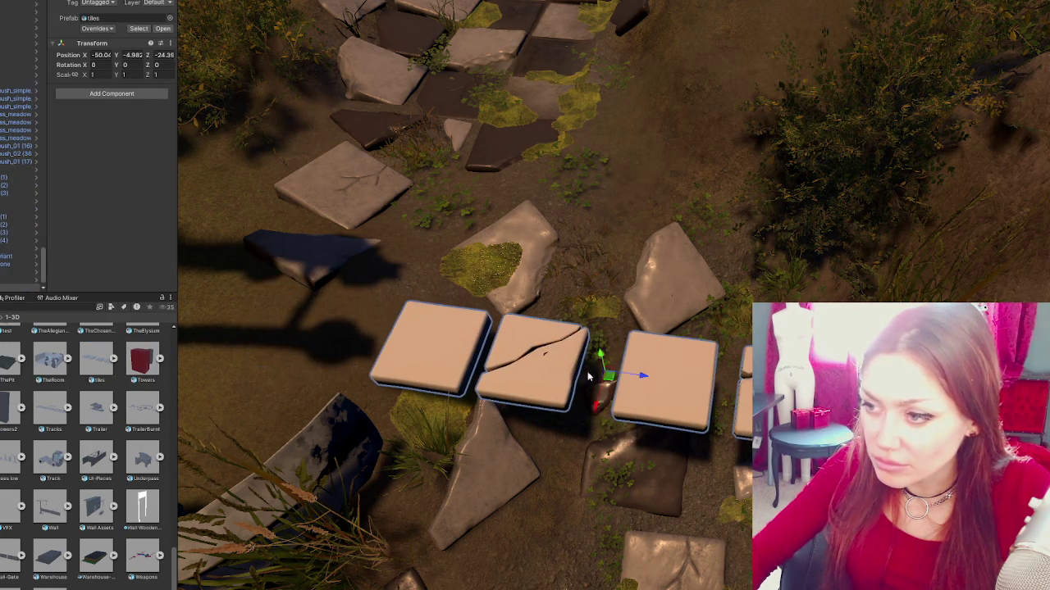
- Select the left slab of the new tiles and re-parent it in the Hierarchy
click(432, 346)
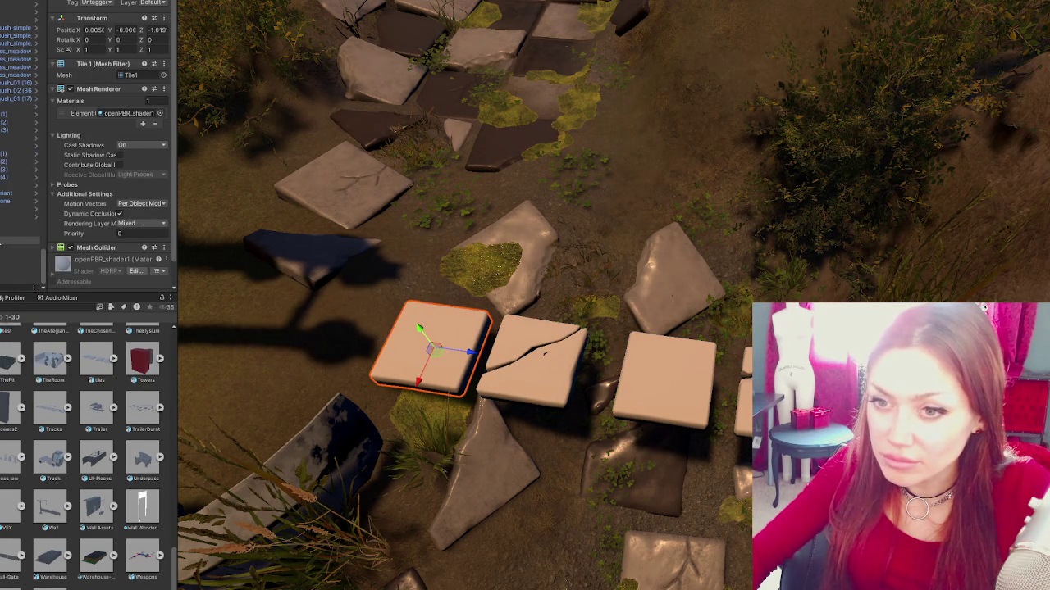
click(2, 248)
drag(3, 249, 2, 225)
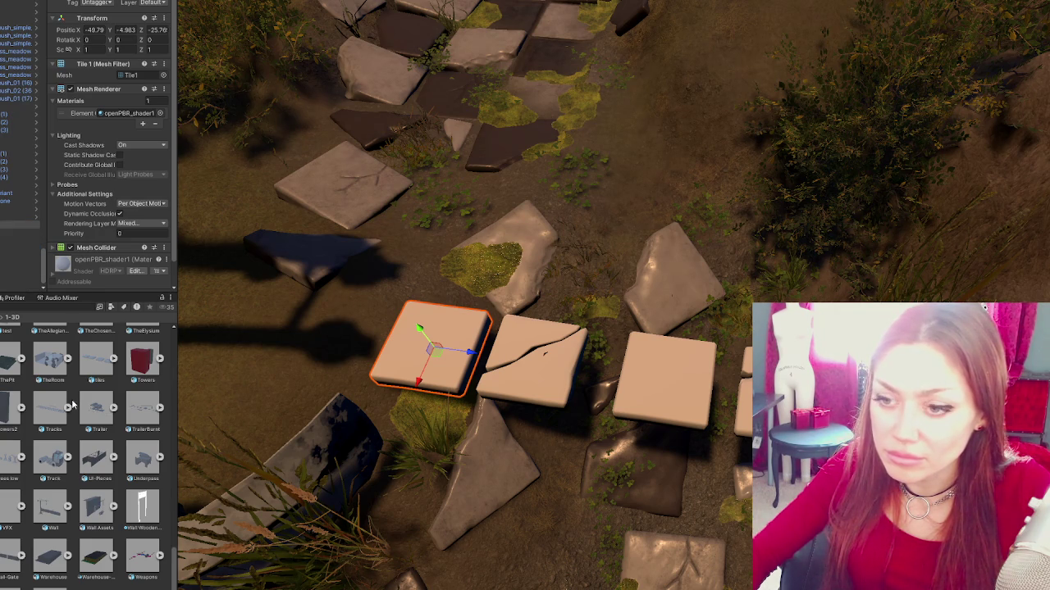
- Search the Project for 'tiles' filtered to Prefab and select the Tile Full White prefab
click(46, 309)
text(tiles)
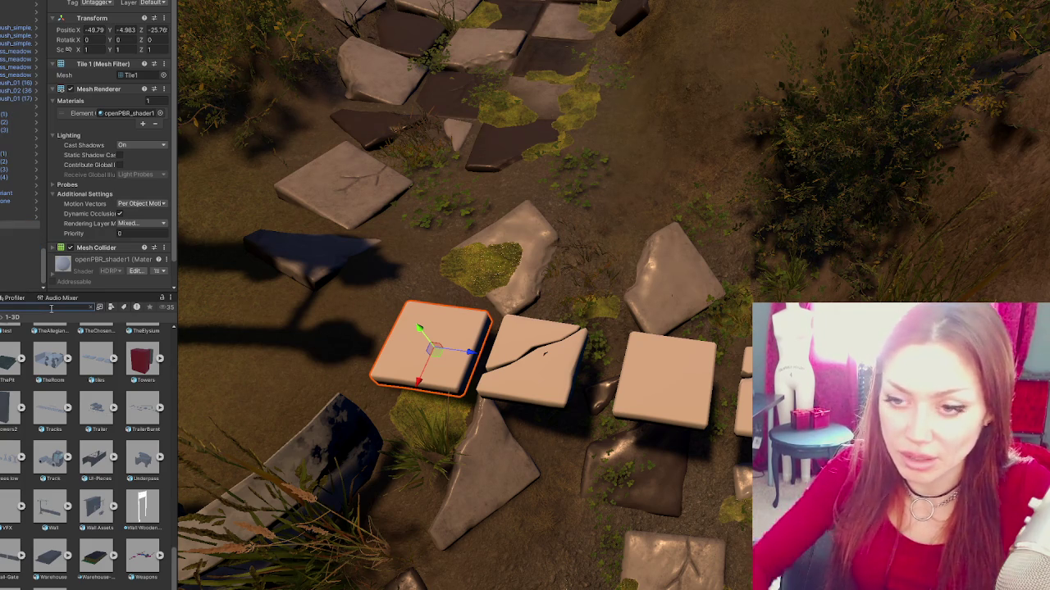
click(110, 307)
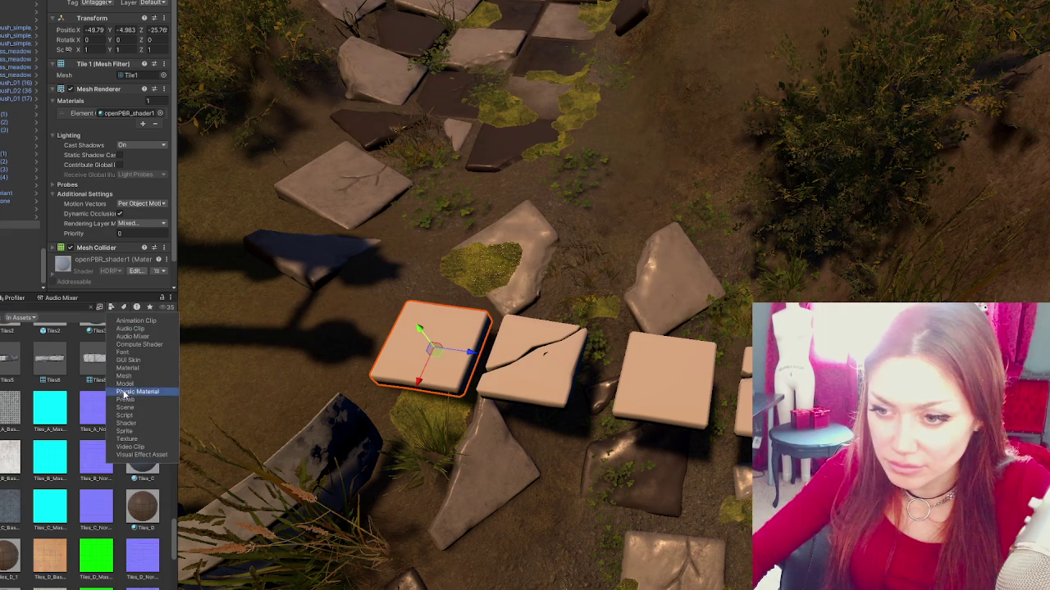
click(125, 399)
click(129, 400)
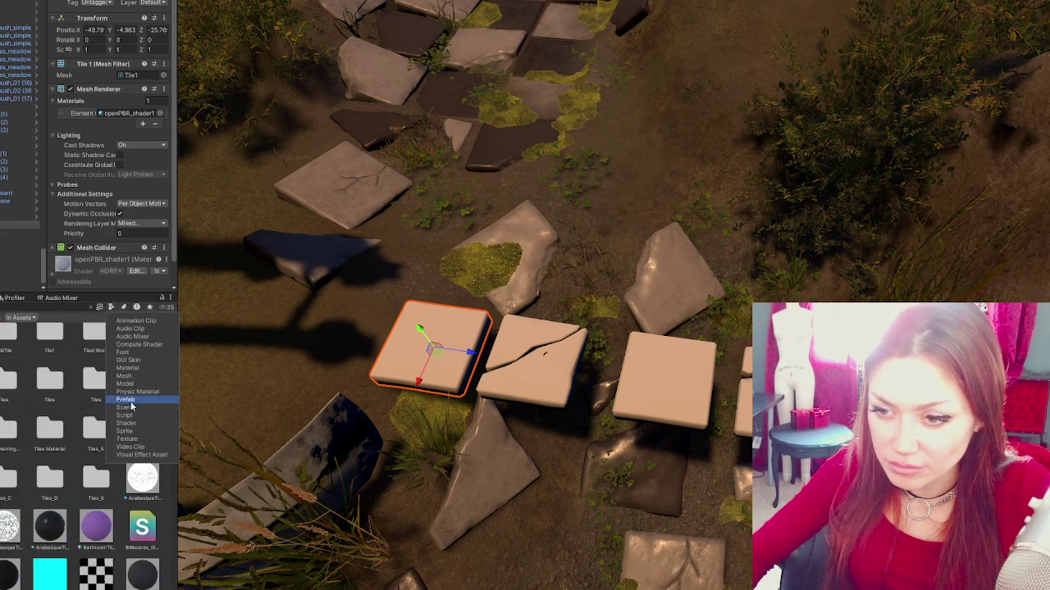
click(127, 372)
click(112, 307)
click(111, 307)
click(111, 306)
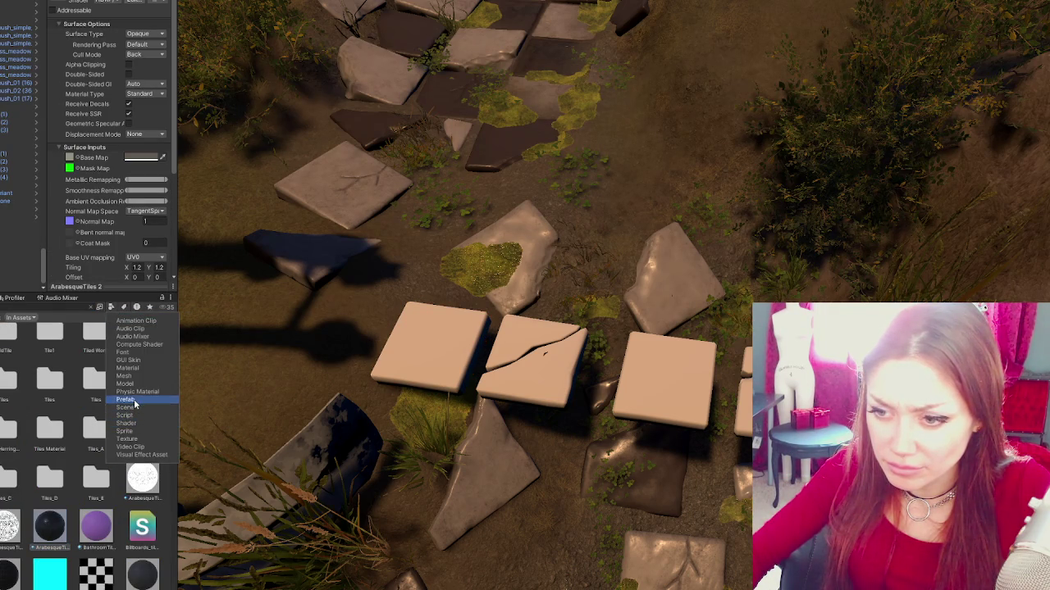
click(125, 400)
click(104, 396)
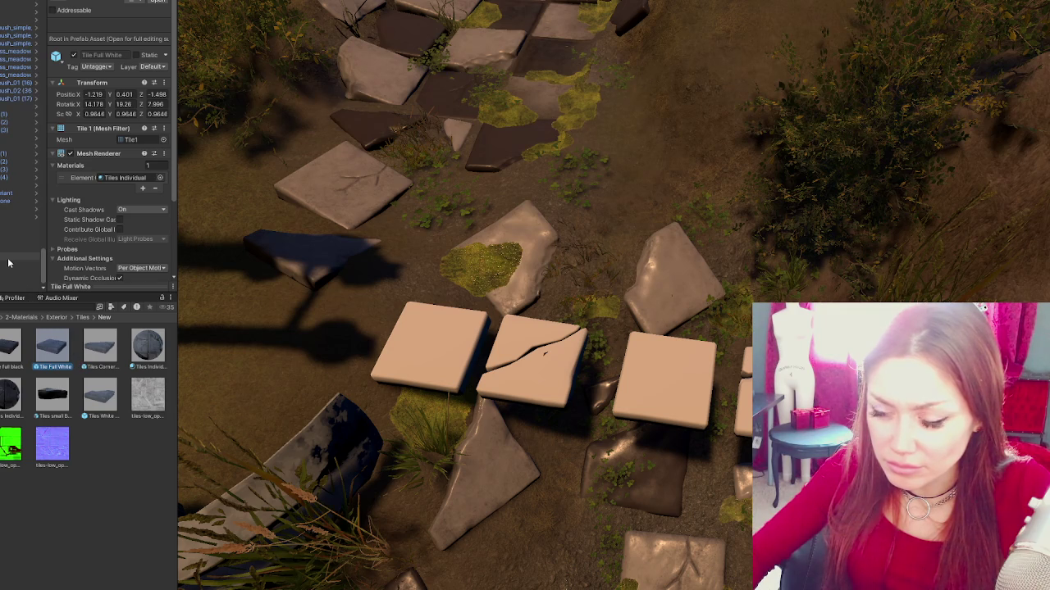
click(419, 359)
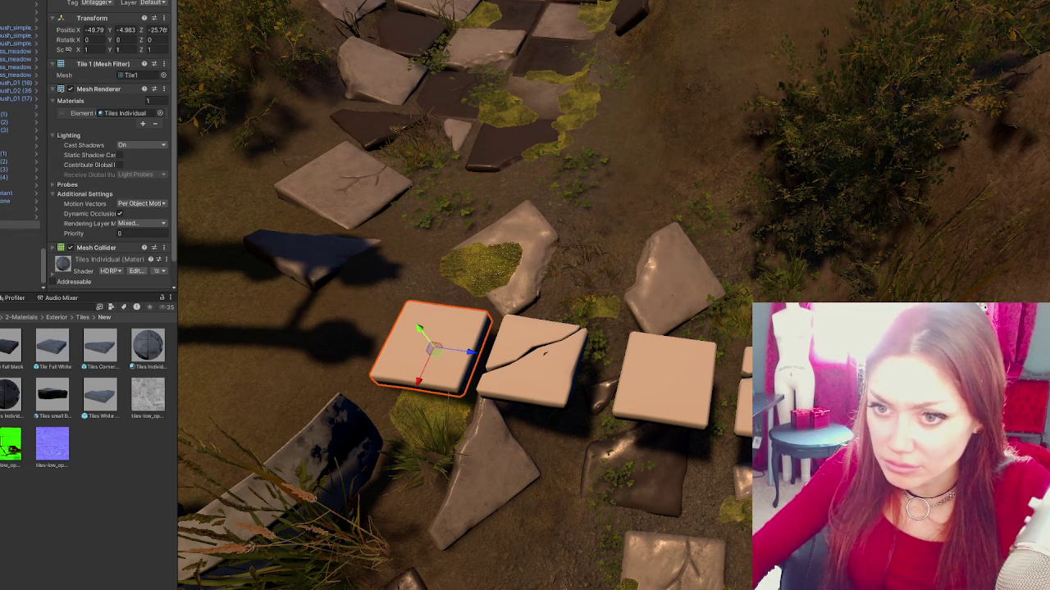
- Select the three new tiles and give them the stone tile material
shift+click(537, 365)
shift+click(664, 379)
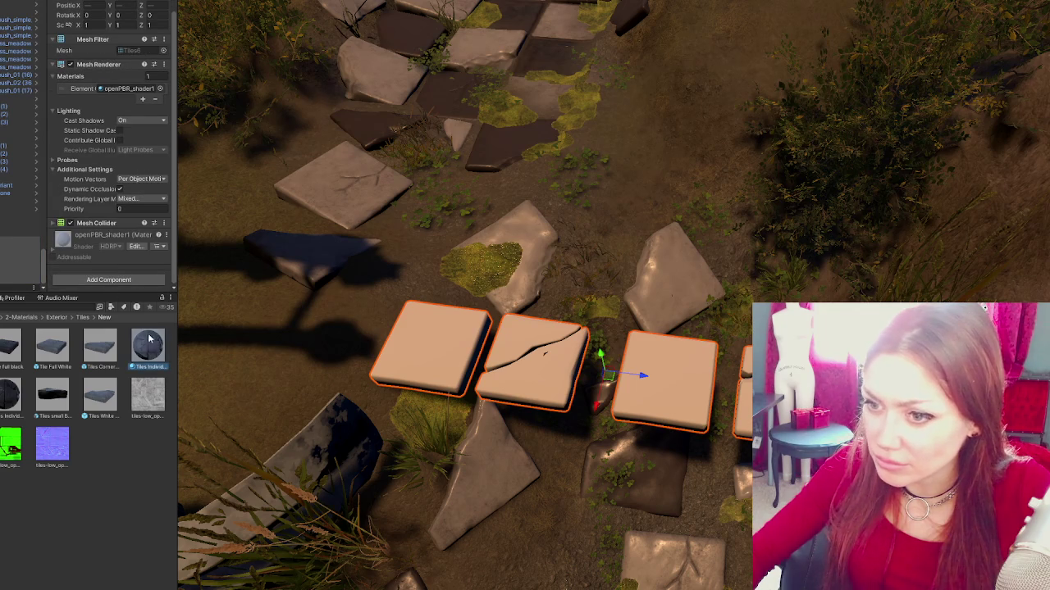
key(ctrl+z)
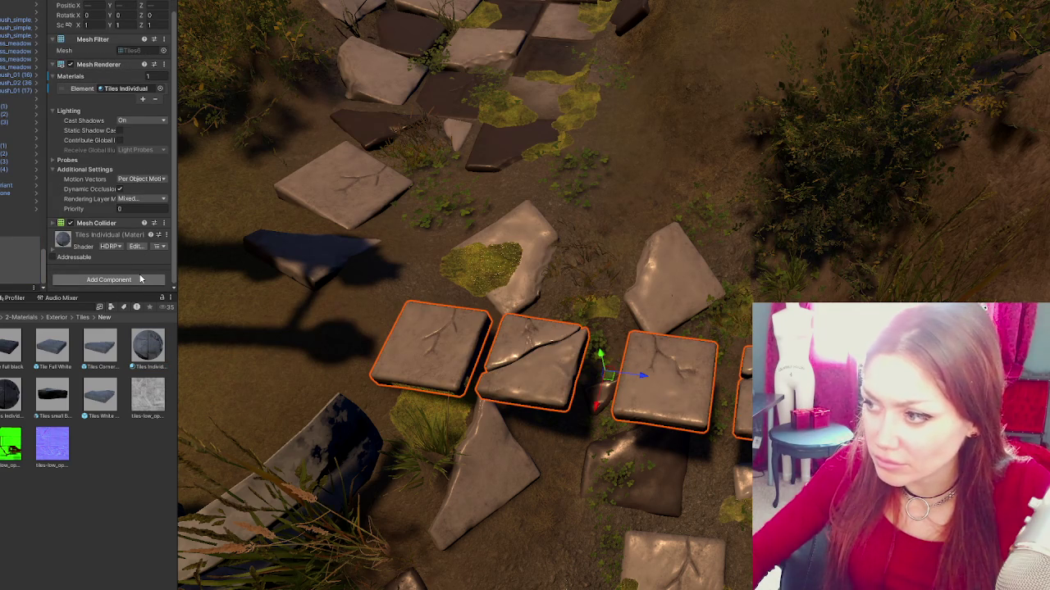
click(696, 379)
mouse_move(696, 379)
mouse_down()
mouse_move(582, 412)
mouse_move(623, 375)
mouse_move(611, 379)
mouse_up()
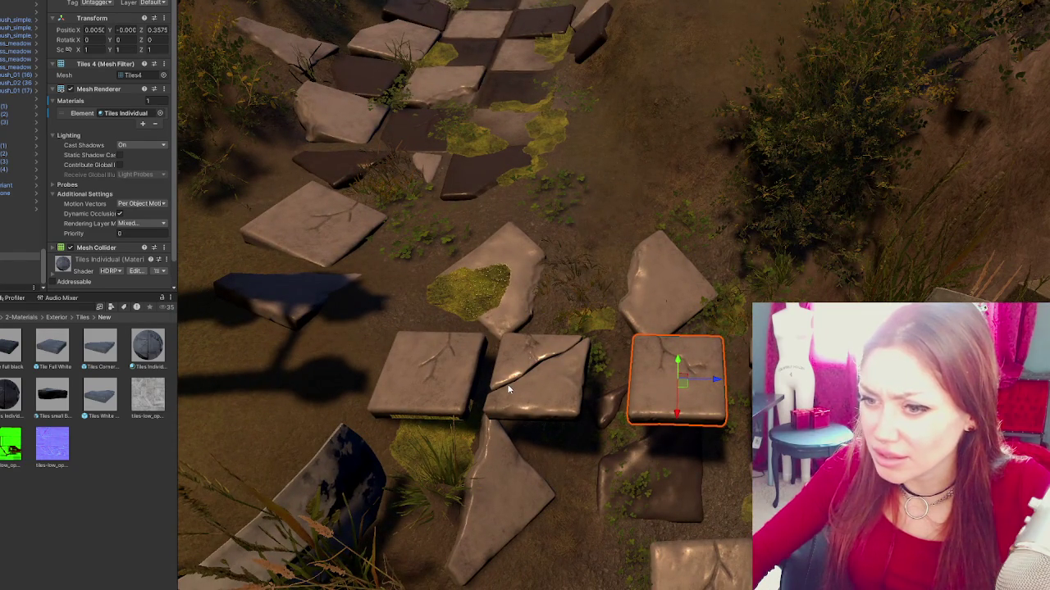
- Try placing a white corner fragment and a white square tile on the broken section, then undo both
mouse_move(100, 347)
mouse_down()
mouse_move(574, 291)
mouse_move(542, 284)
mouse_up()
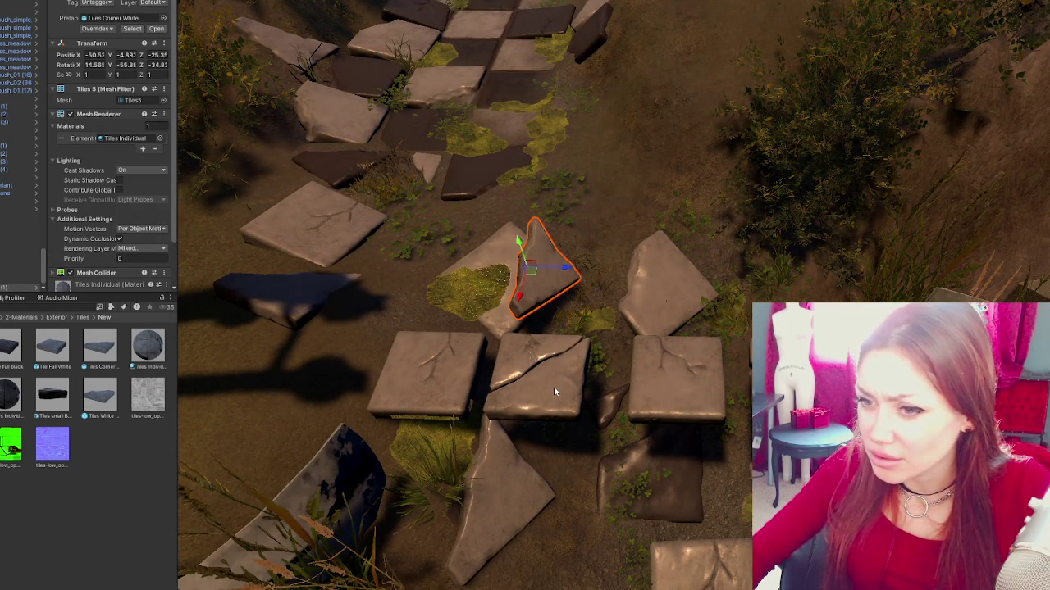
drag(100, 397, 574, 276)
key(ctrl+z)
key(ctrl+z)
key(ctrl+z)
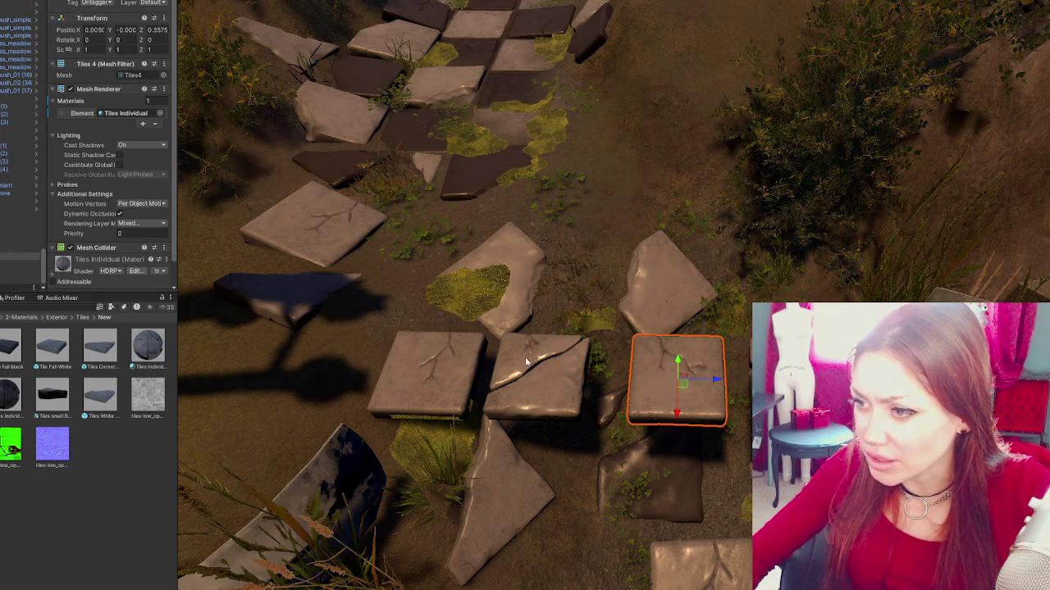
key(ctrl+z)
key(ctrl+z)
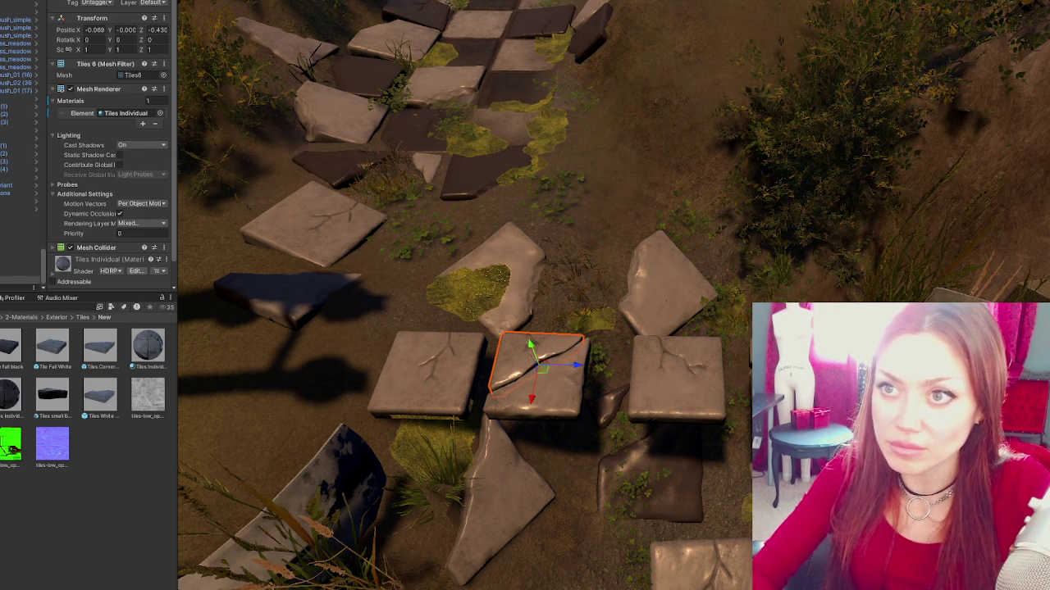
- Duplicate the cracked tile and a small piece, then clear the selection
key(ctrl+d)
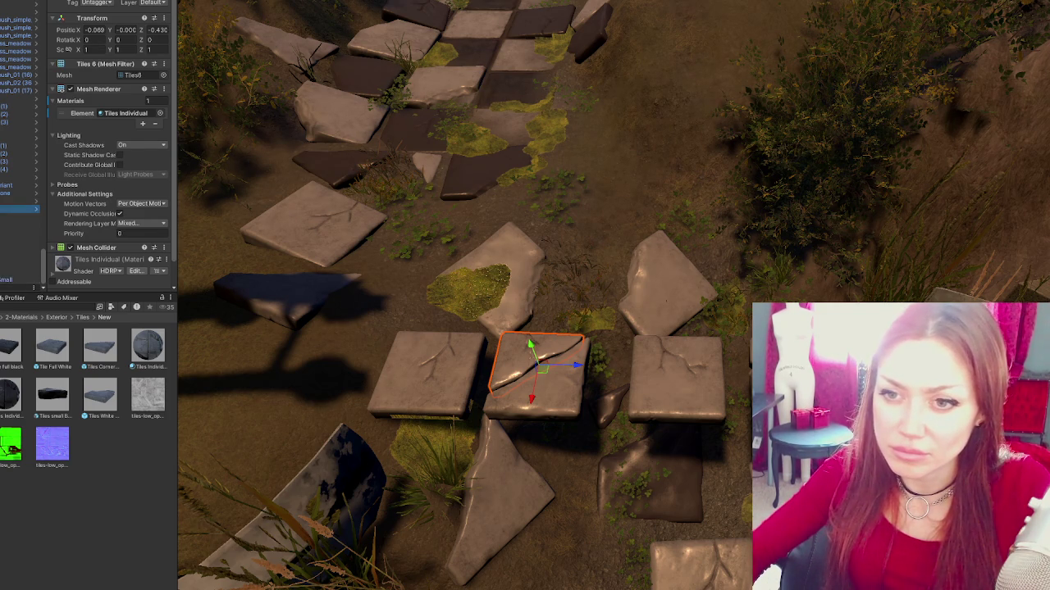
click(16, 215)
click(2, 234)
key(ctrl+d)
click(16, 217)
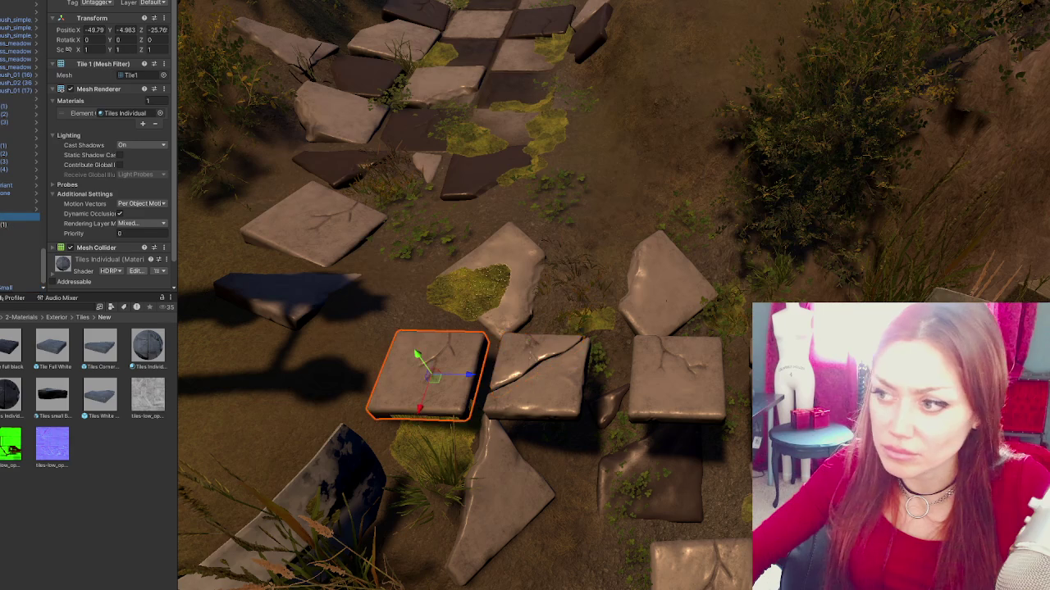
click(20, 246)
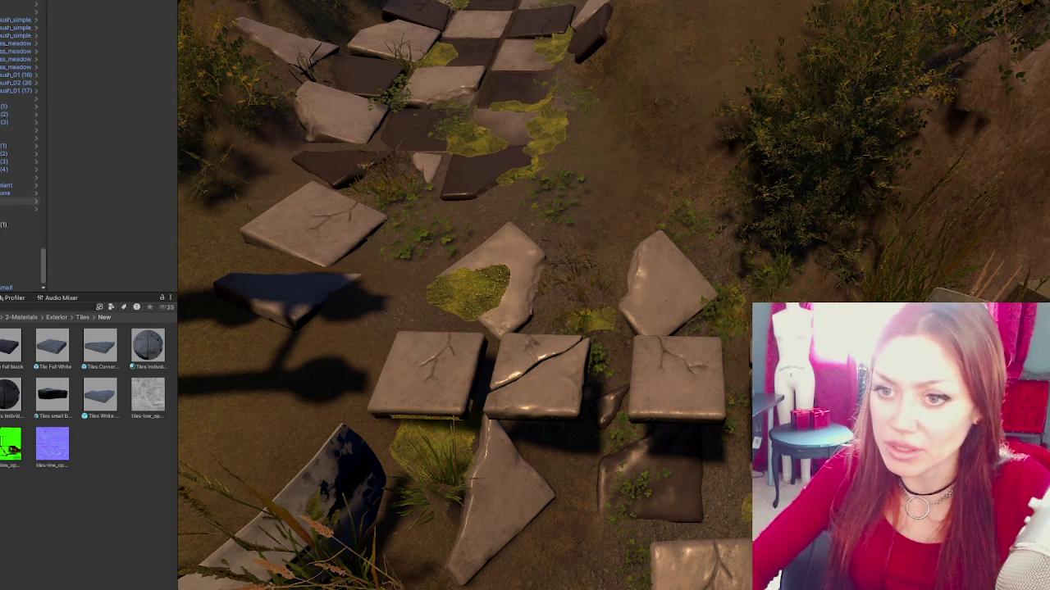
- Undo stray tile edits, then select the small corner fragment together with the square tile beside it
click(673, 392)
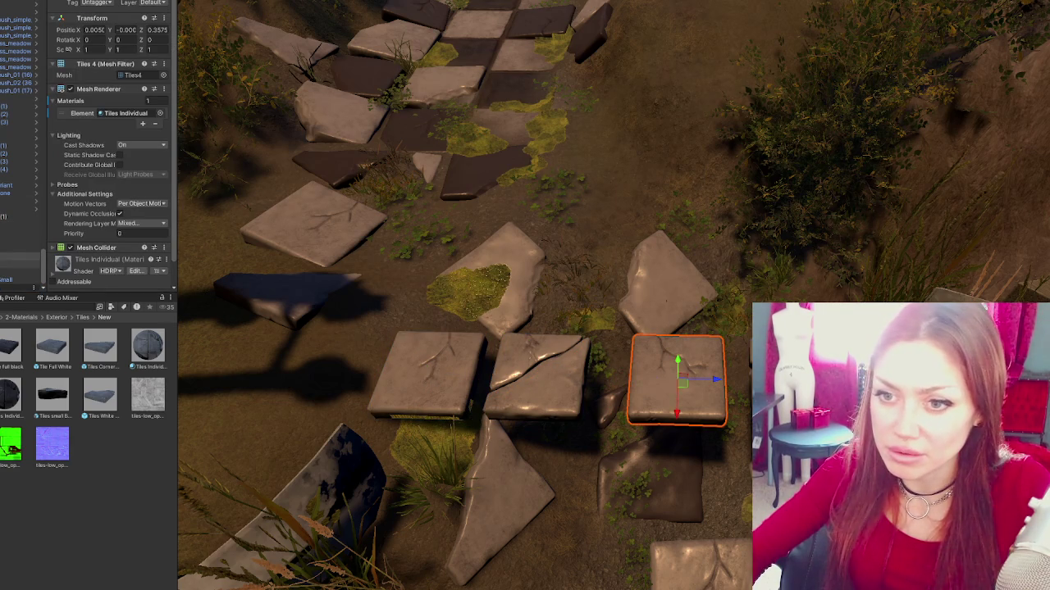
drag(20, 279, 20, 224)
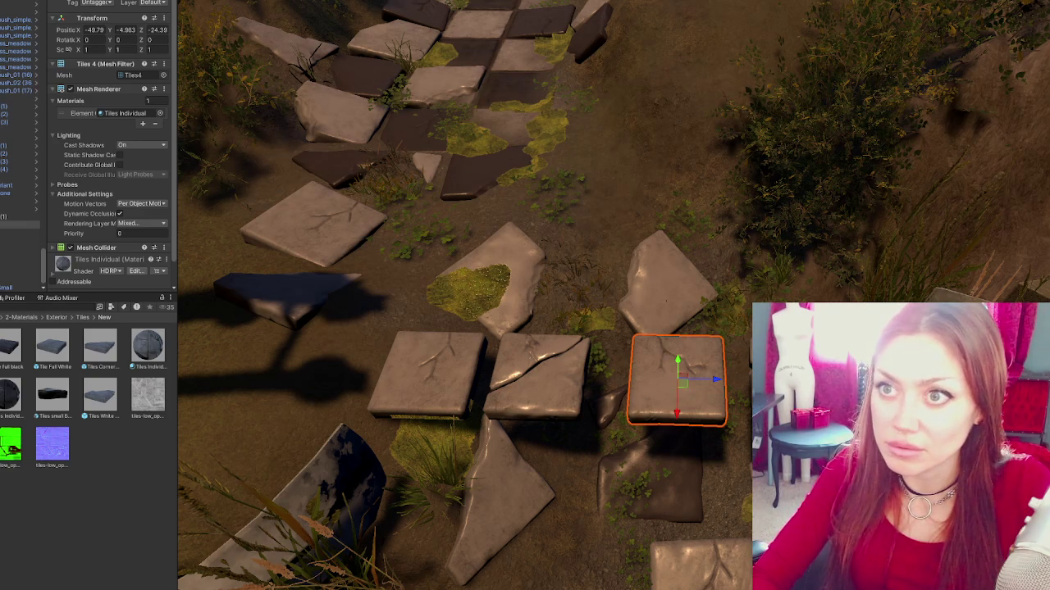
click(7, 216)
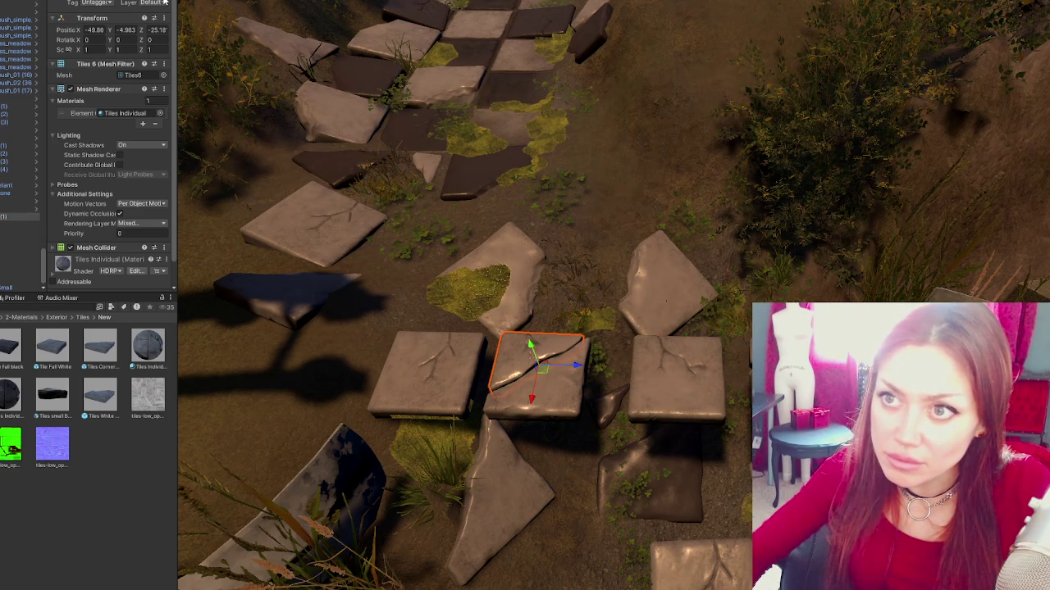
ctrl+click(16, 223)
key(ctrl+z)
key(ctrl+z)
key(ctrl+z)
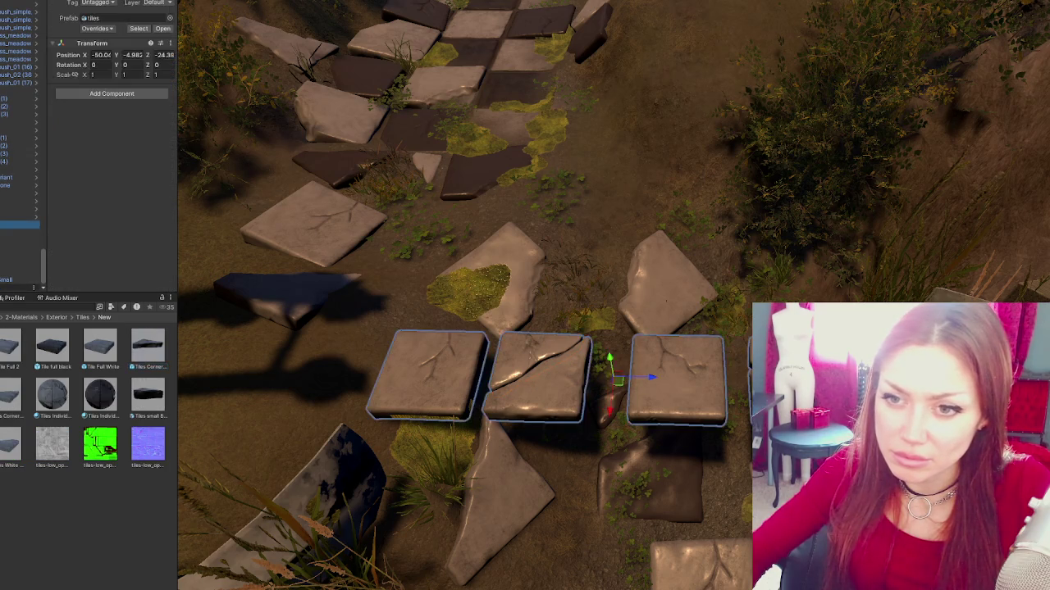
scroll(271, 143, down, 2)
click(595, 441)
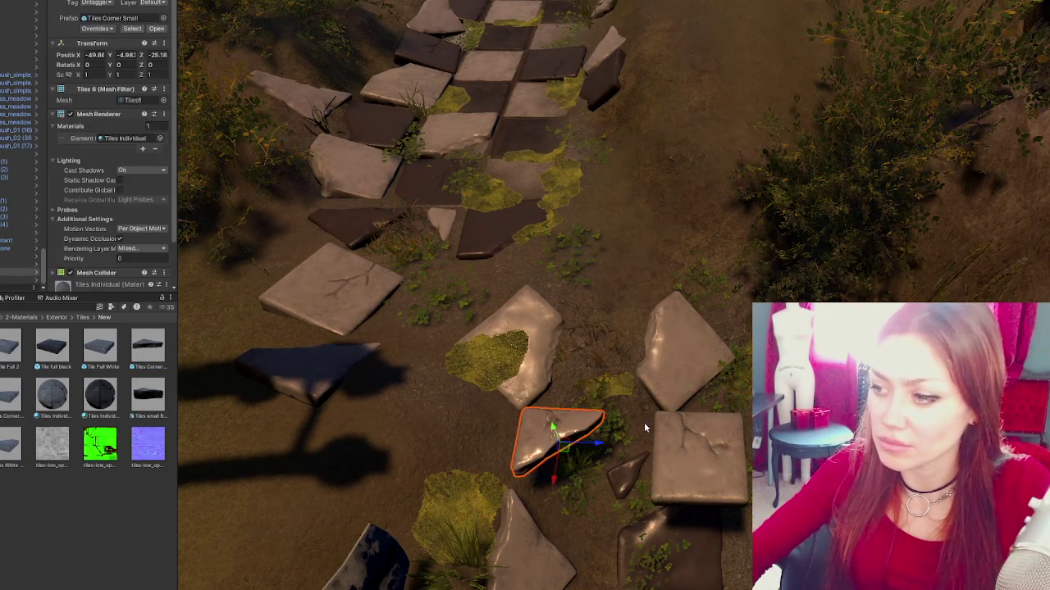
ctrl+click(674, 447)
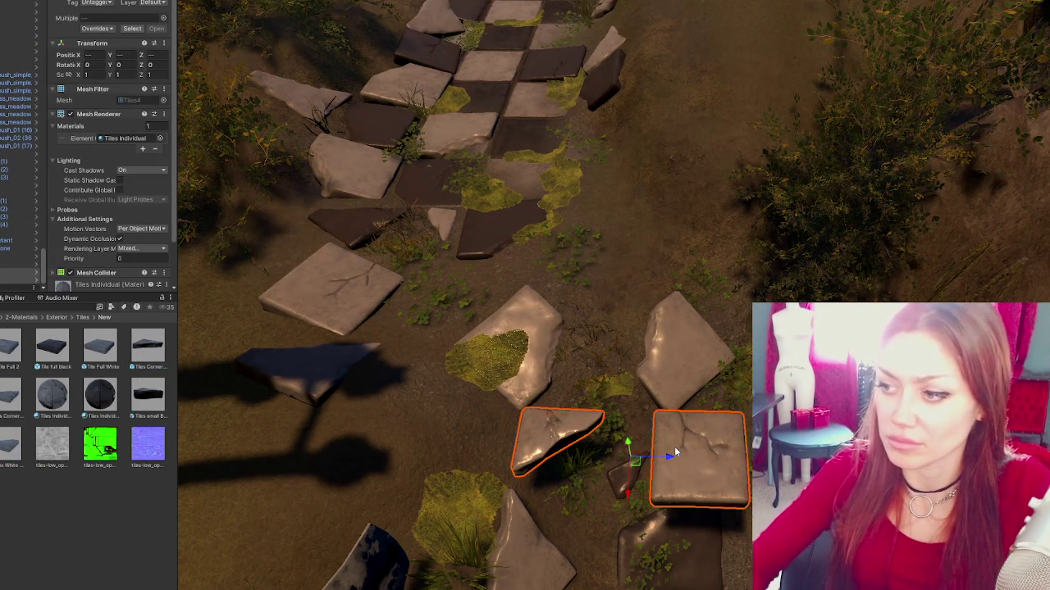
- Delete the two selected tiles and frame the view on the raised stone slab
key(Delete)
scroll(674, 446, down, 4)
drag(636, 430, 541, 443)
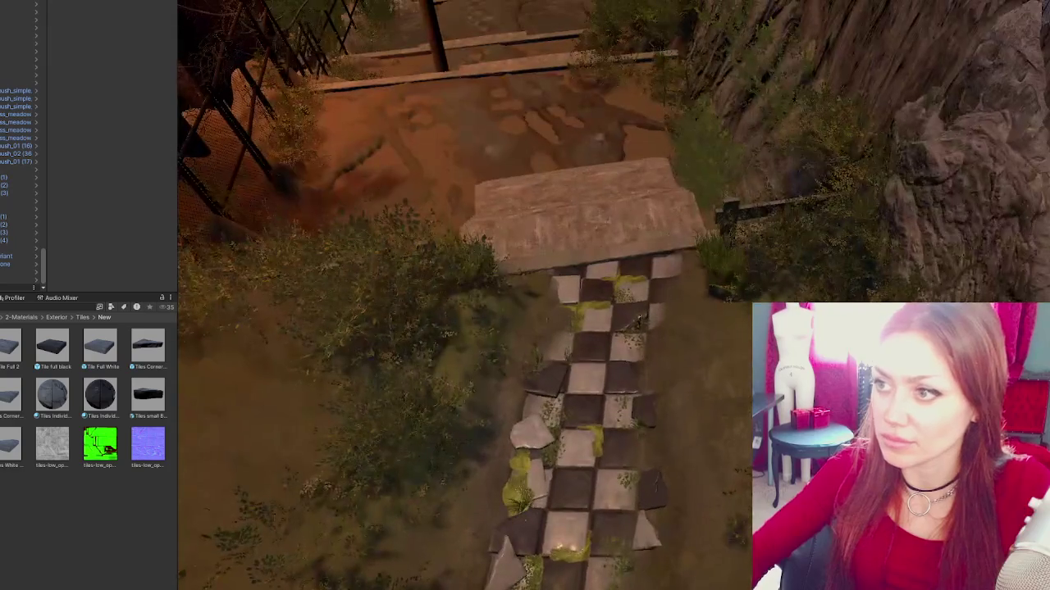
scroll(554, 405, down, 3)
click(413, 13)
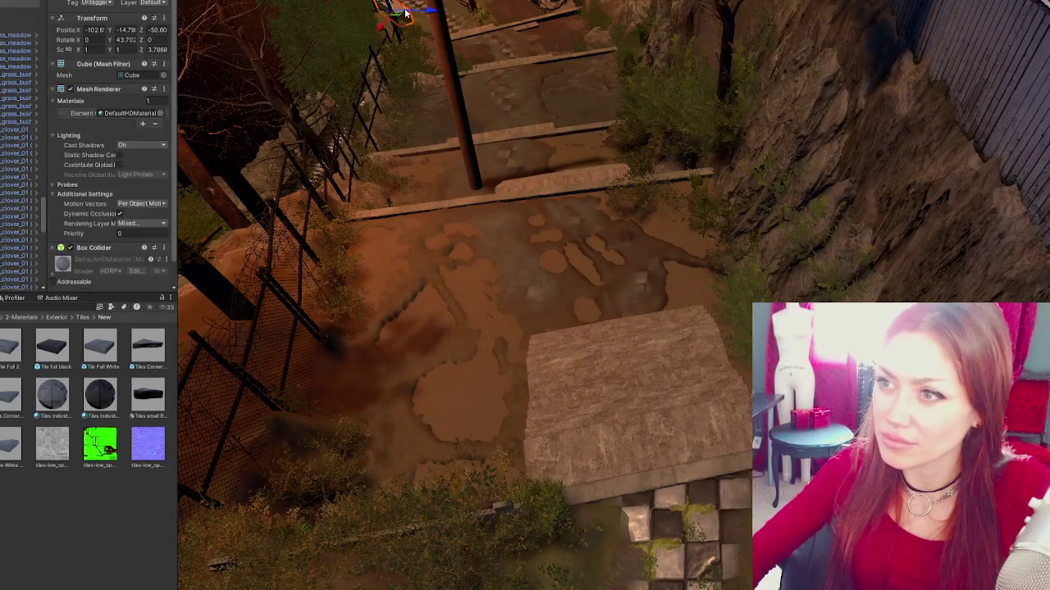
scroll(464, 26, down, 3)
key(f)
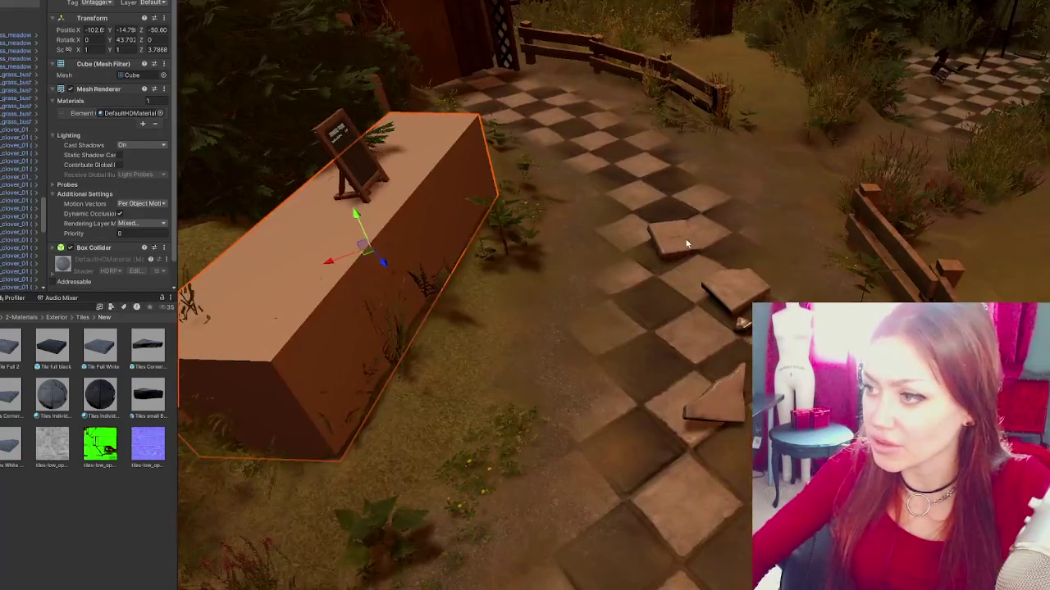
- Place a new cracked Tile Full 2 on the checkered path and start deleting the Tile full black prefab
click(681, 245)
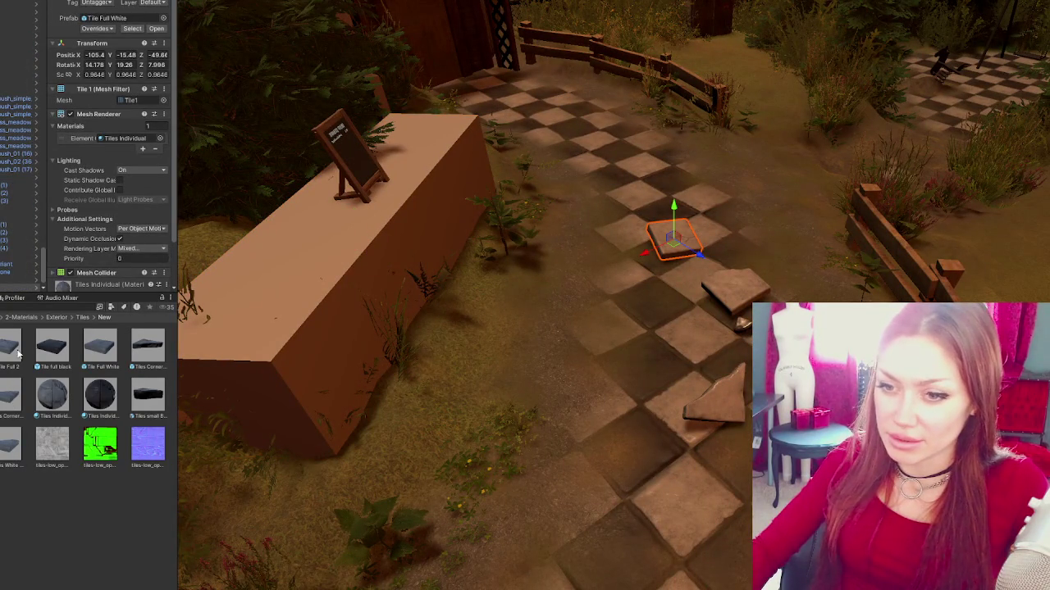
mouse_move(191, 351)
mouse_down()
mouse_move(642, 342)
mouse_move(660, 246)
mouse_move(648, 294)
mouse_up()
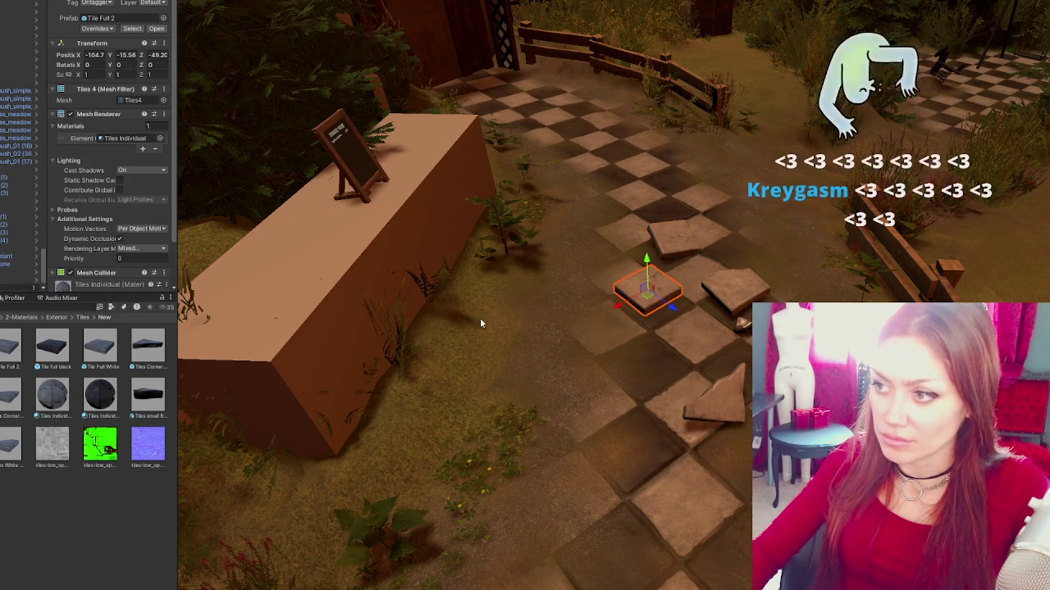
click(68, 359)
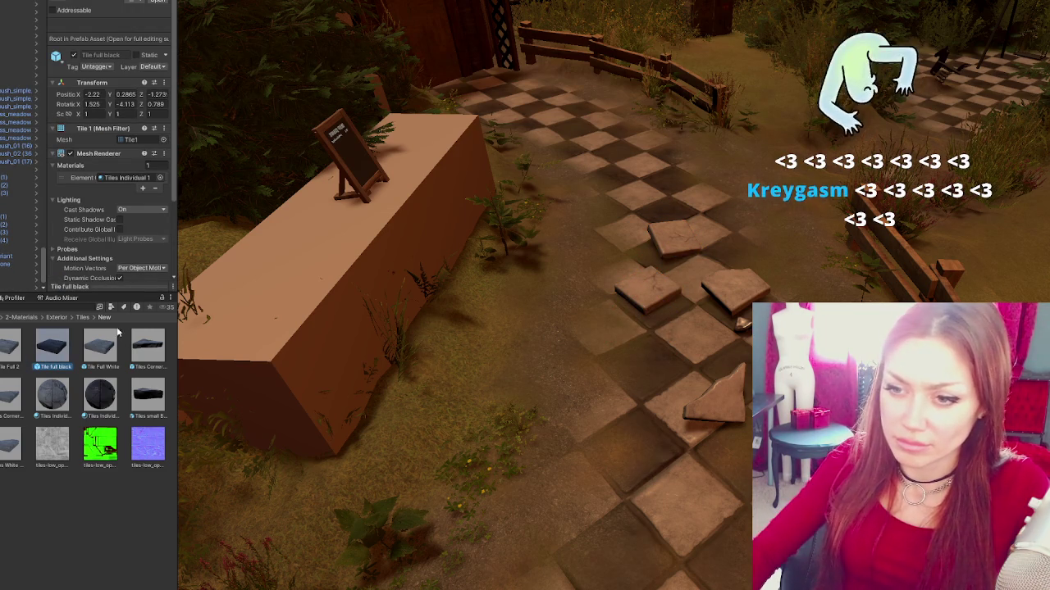
key(ctrl+d)
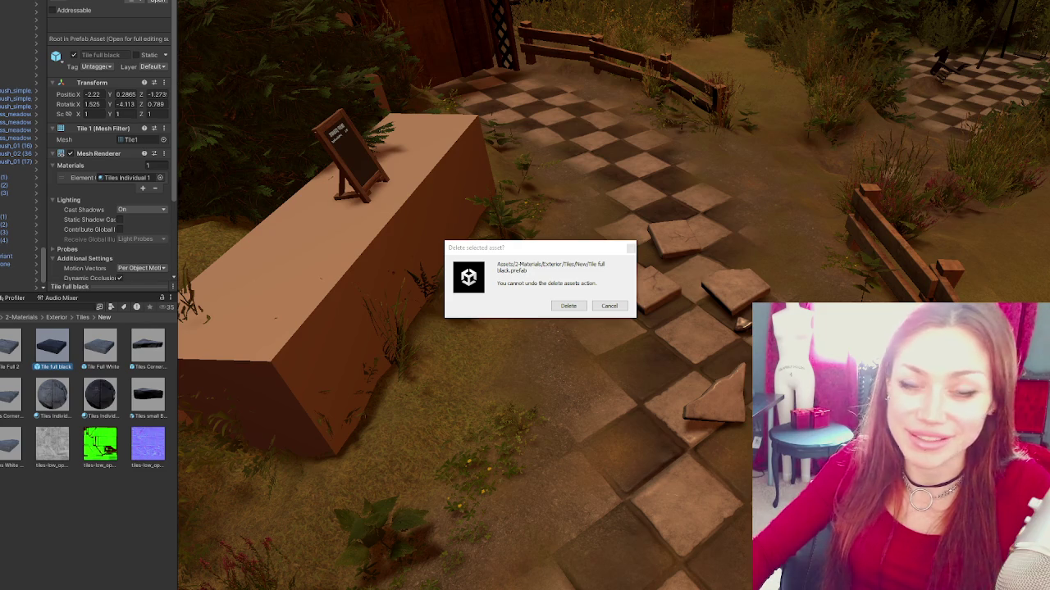
- Confirm deleting the Tile full black prefab and nudge a floor tile along the path
click(568, 306)
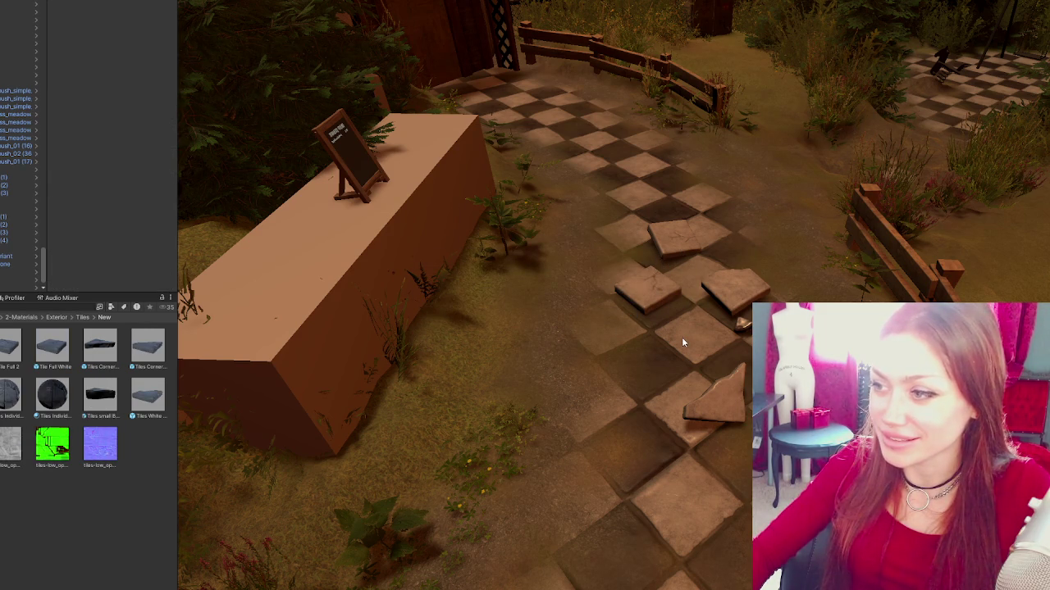
click(677, 240)
drag(694, 257, 685, 248)
- Set Rotation X, Y and Z to 0 on the two selected floor tiles
ctrl+click(662, 284)
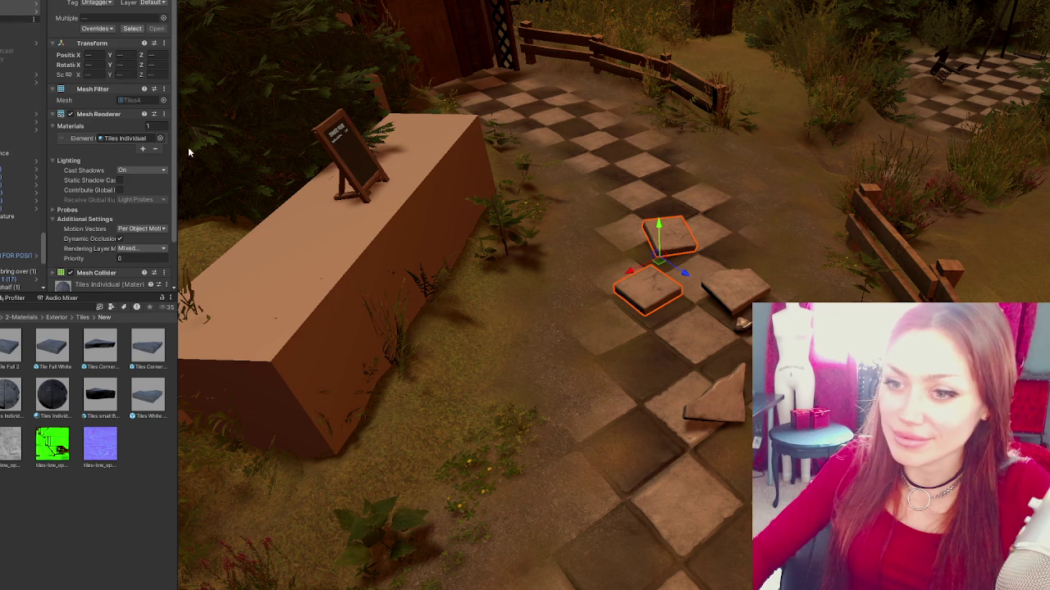
click(96, 64)
text(0)
key(Tab)
text(0)
key(Tab)
text(0)
- Zero the rotation of the loose tilted tile and the edge fragment, then select Tile Full 2
click(732, 287)
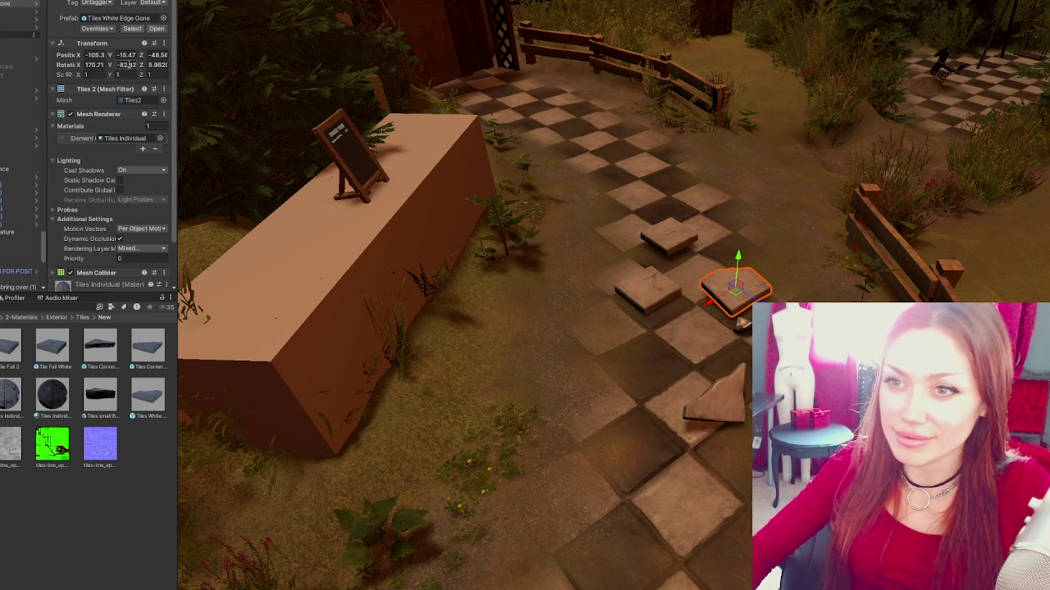
text(0)
key(Tab)
text(0)
key(Tab)
text(0)
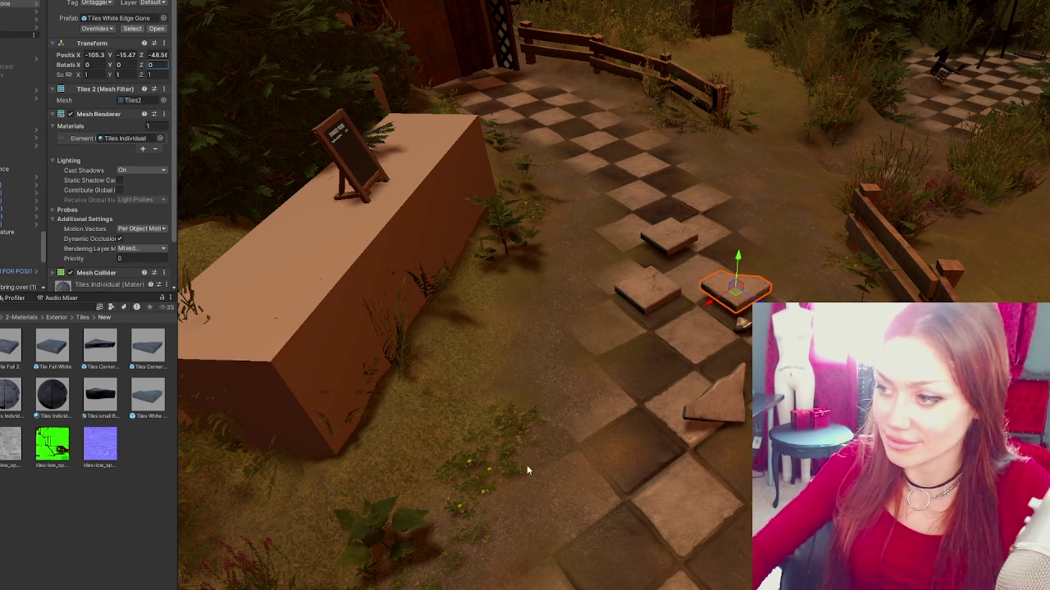
shift+click(706, 414)
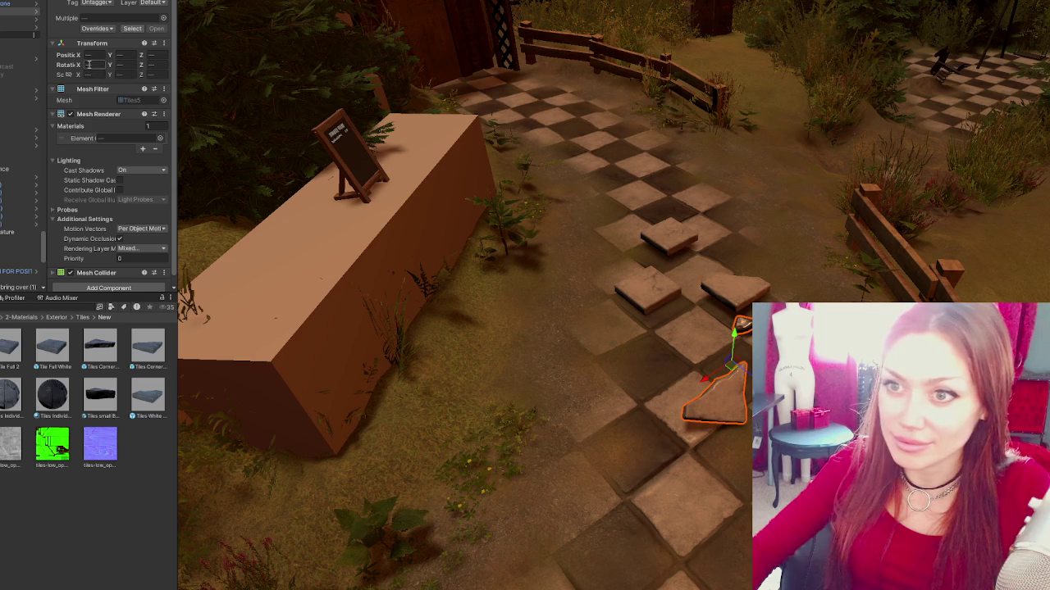
text(0)
key(Tab)
text(0)
key(Tab)
text(0)
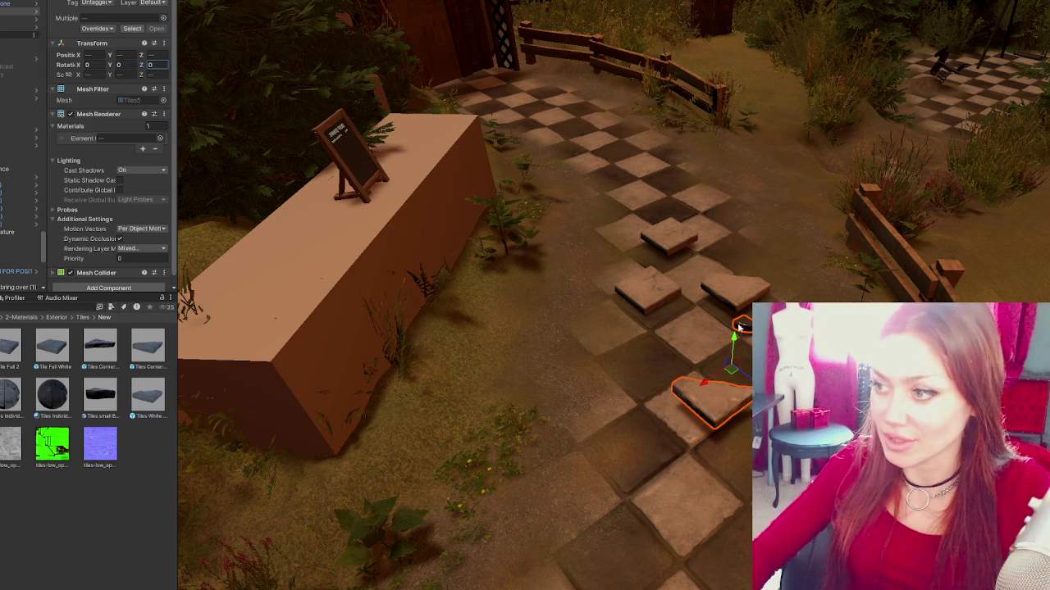
scroll(673, 271, up, 3)
click(637, 285)
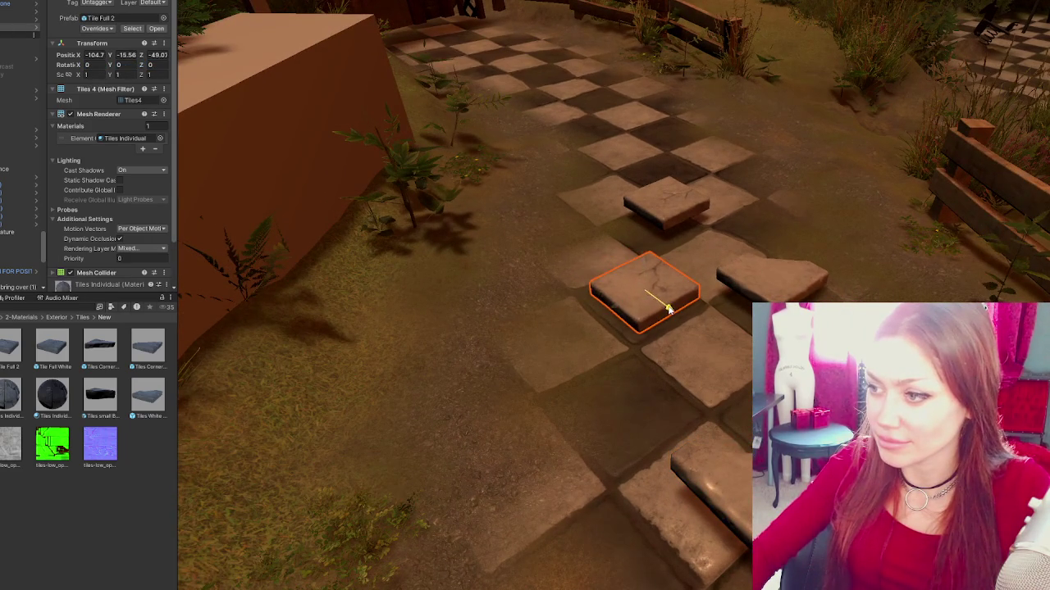
- Enlarge the selected tile slightly with the scale tool
drag(651, 298, 667, 383)
mouse_move(614, 246)
mouse_down()
mouse_move(625, 244)
mouse_move(520, 183)
mouse_move(547, 180)
mouse_move(527, 201)
mouse_move(527, 189)
mouse_up()
key(e)
key(w)
key(r)
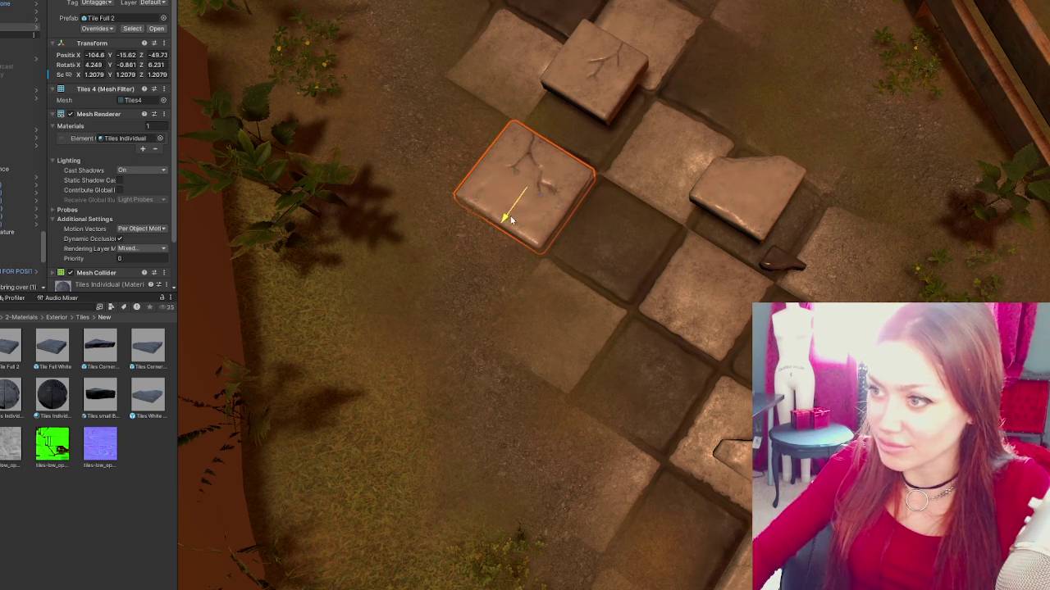
- Browse the path tiles, ending on the raised plain tile
click(595, 78)
drag(715, 137, 696, 148)
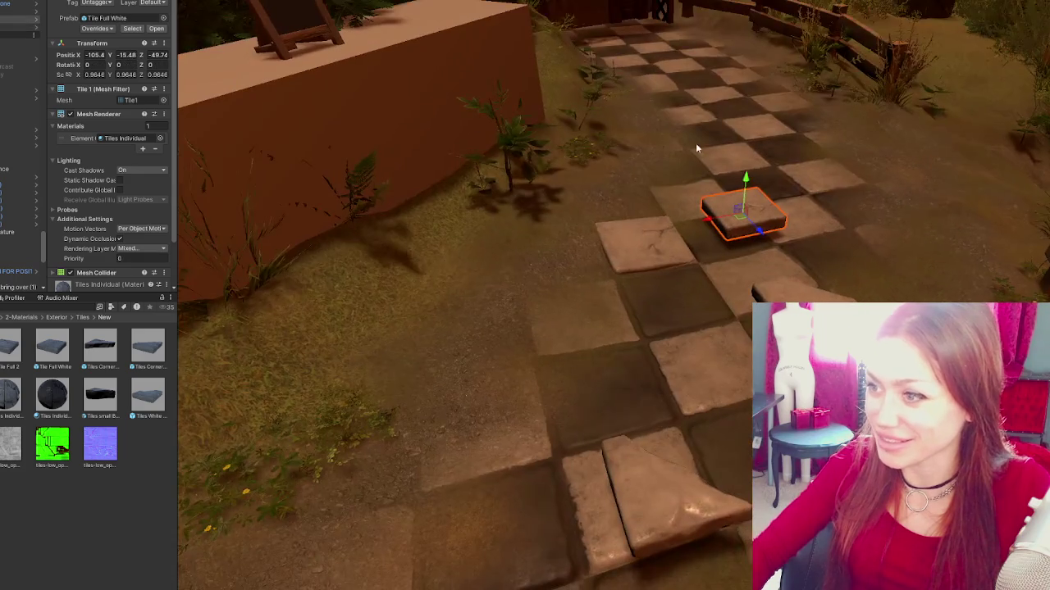
click(675, 240)
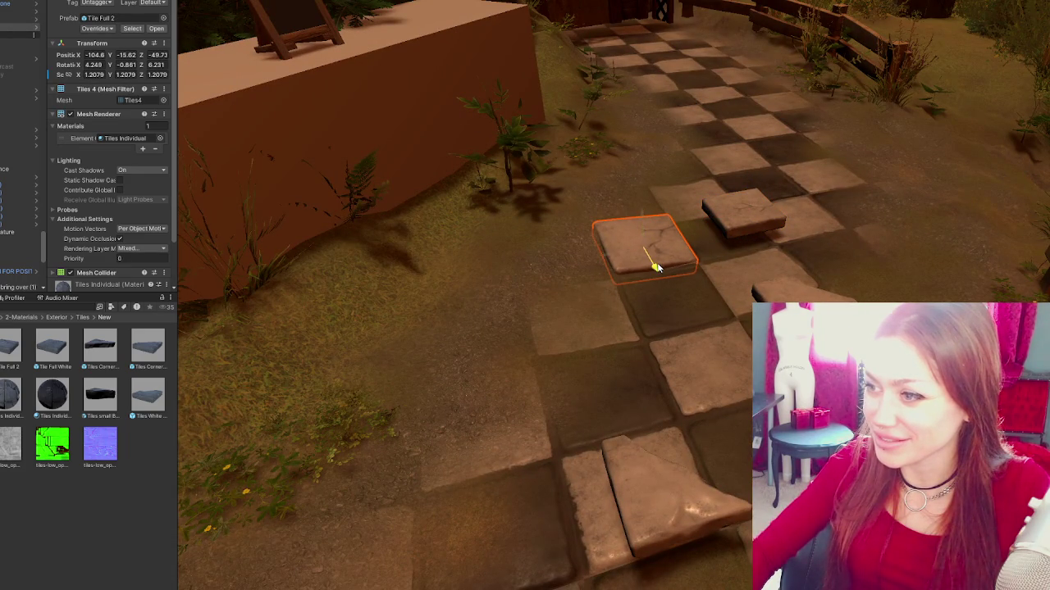
mouse_move(656, 267)
mouse_down()
mouse_move(695, 264)
mouse_move(690, 250)
mouse_move(648, 230)
mouse_move(717, 220)
mouse_move(710, 237)
mouse_move(722, 202)
mouse_up()
click(717, 220)
click(666, 186)
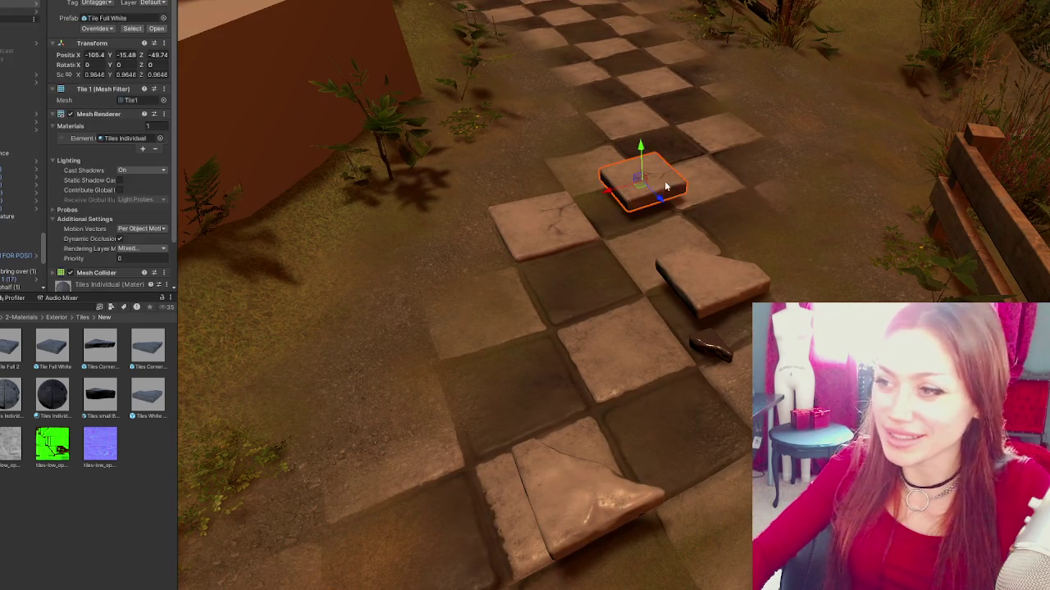
- Flip the Tile Full White upside down, slide it to the path's right edge, and scale it to about 1.12
key(e)
drag(654, 201, 726, 412)
key(w)
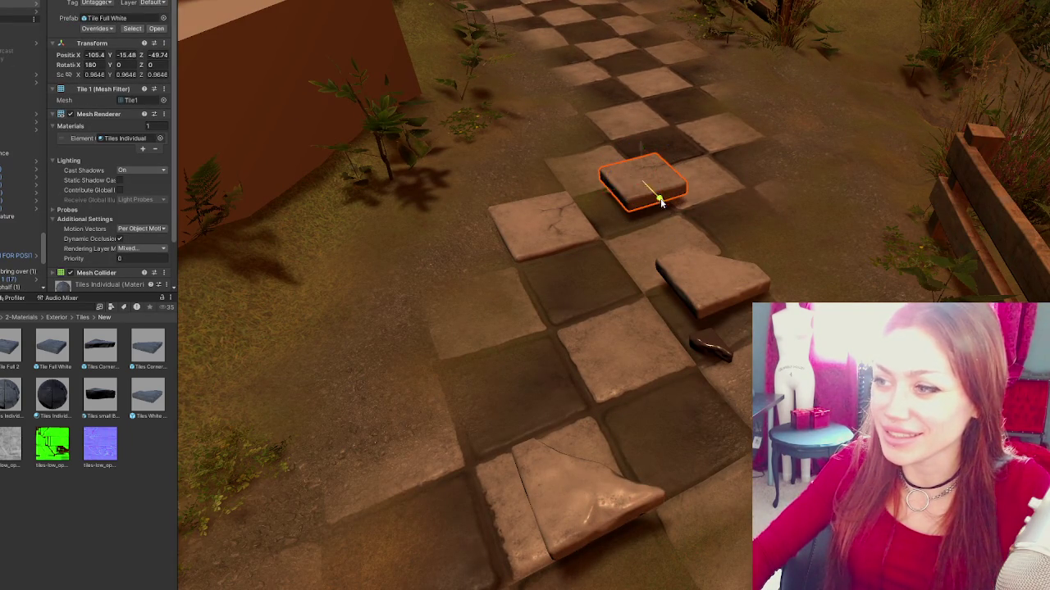
drag(661, 201, 787, 361)
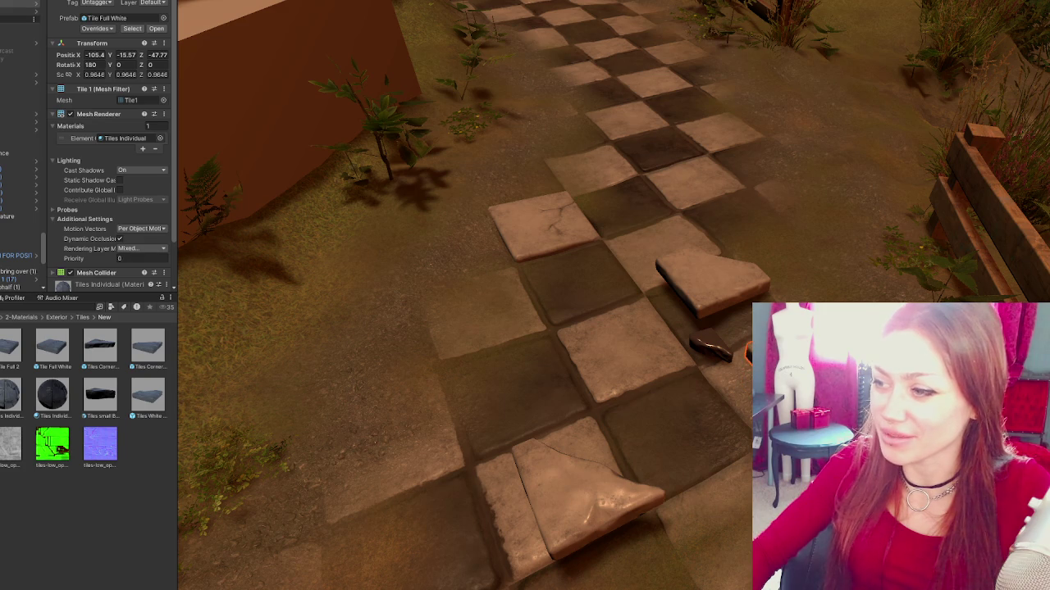
mouse_move(770, 377)
mouse_down()
mouse_move(787, 369)
mouse_move(800, 381)
mouse_move(754, 395)
mouse_move(771, 387)
mouse_up()
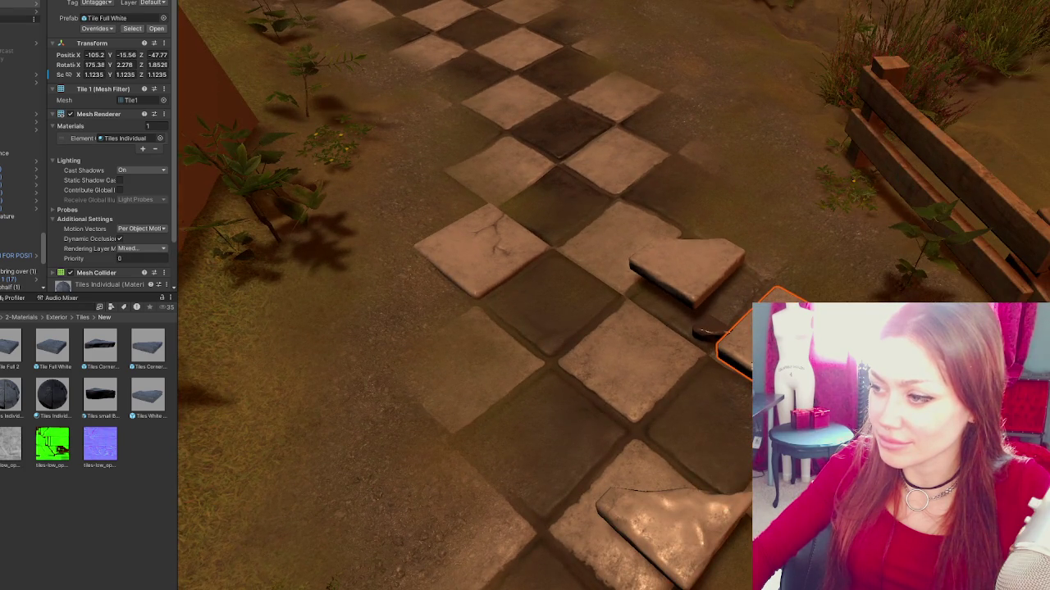
- Tilt the current tile slightly with the rotate tool
key(e)
mouse_move(781, 286)
mouse_down()
mouse_move(755, 271)
mouse_move(809, 281)
mouse_move(766, 265)
mouse_move(767, 287)
mouse_move(804, 286)
mouse_move(771, 266)
mouse_move(689, 270)
mouse_move(609, 406)
mouse_move(541, 361)
mouse_move(596, 323)
mouse_move(574, 345)
mouse_up()
key(w)
- Move the Tiles White Edge Gone piece to the path's left edge and scale it to about 1.19
click(785, 279)
key(w)
key(e)
key(w)
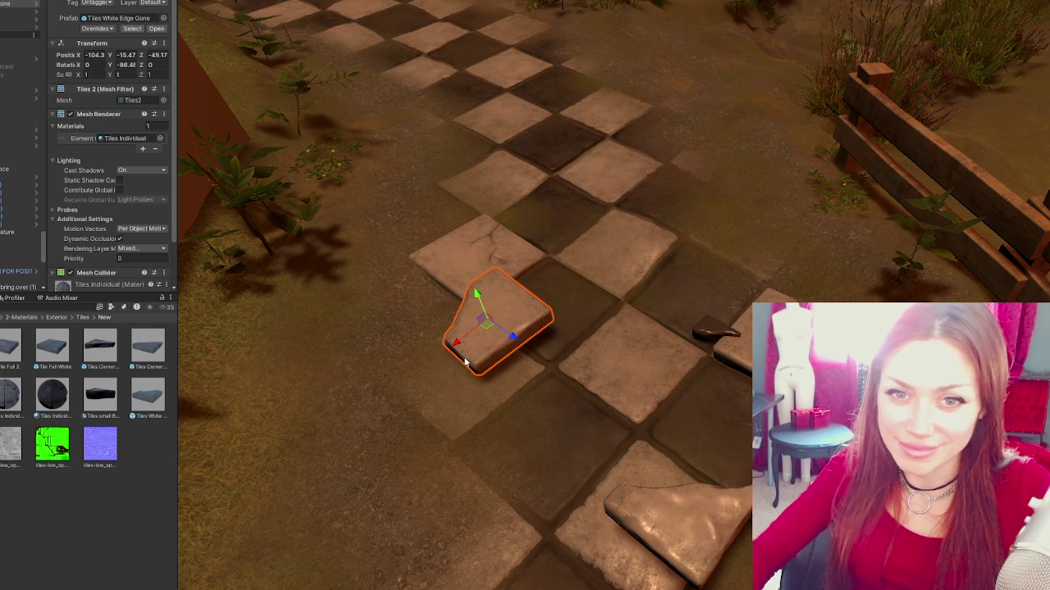
mouse_move(474, 351)
mouse_down()
mouse_move(439, 351)
mouse_move(472, 373)
mouse_up()
key(r)
key(e)
key(w)
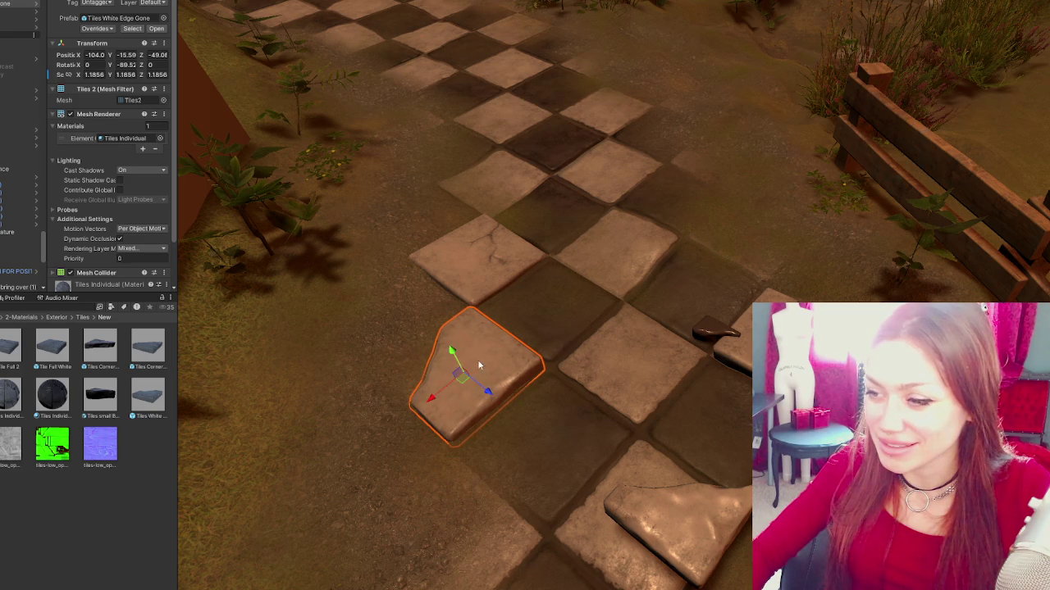
- Tilt the edge tile so it sits unevenly and check it from overhead and low views
key(e)
mouse_move(488, 363)
mouse_down()
mouse_move(478, 345)
mouse_move(459, 367)
mouse_move(448, 347)
mouse_move(475, 356)
mouse_move(473, 396)
mouse_move(496, 361)
mouse_move(539, 352)
mouse_move(553, 264)
mouse_up()
key(w)
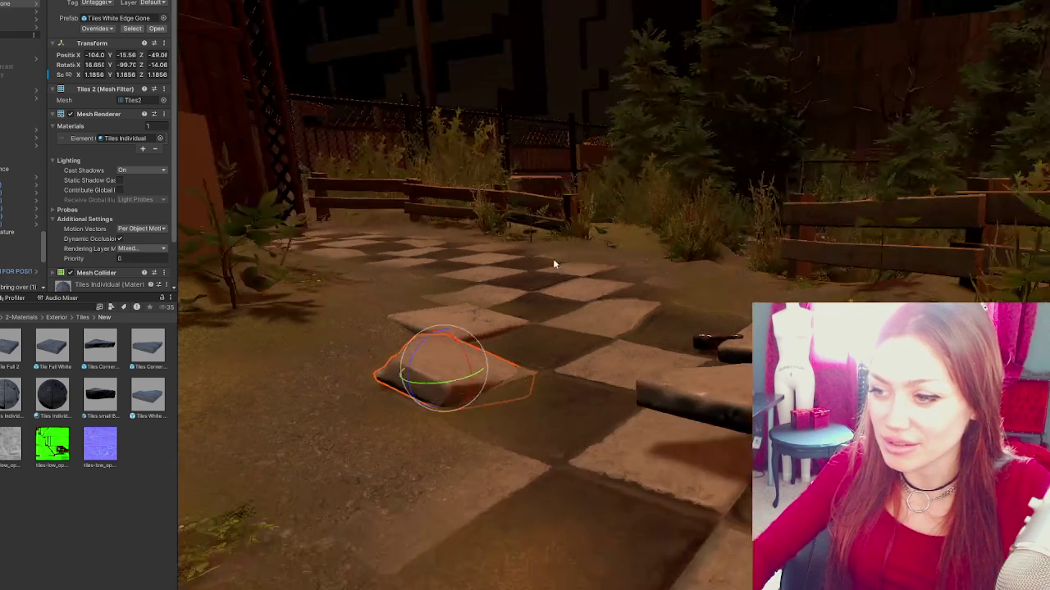
mouse_move(447, 365)
mouse_down()
mouse_move(435, 355)
mouse_move(533, 515)
mouse_up()
mouse_move(487, 364)
mouse_down()
mouse_move(505, 311)
mouse_move(492, 319)
mouse_up()
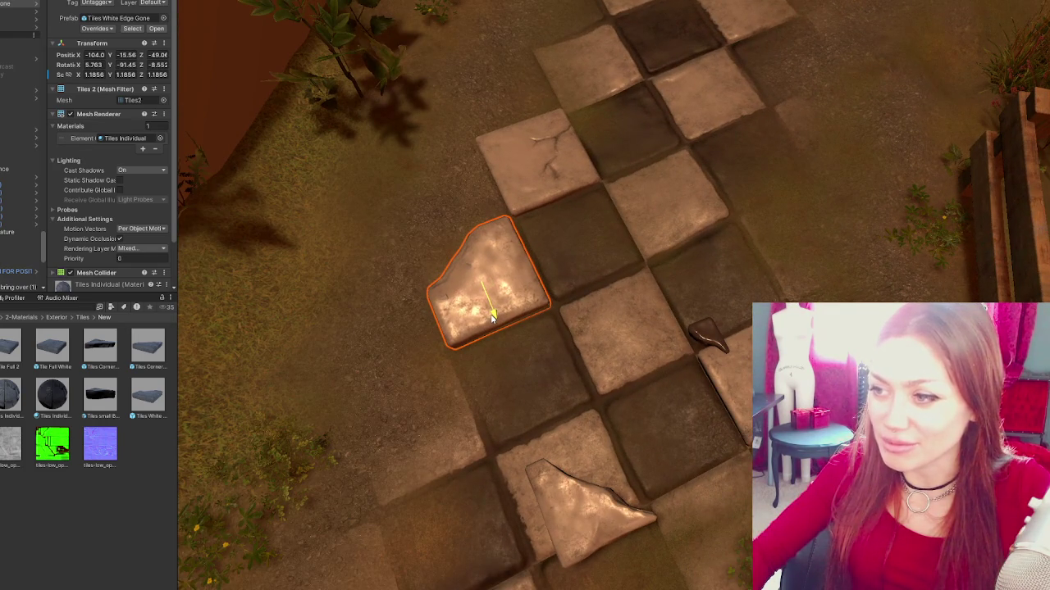
mouse_move(522, 432)
mouse_down()
mouse_move(651, 340)
mouse_move(583, 306)
mouse_move(607, 315)
mouse_up()
click(635, 347)
click(613, 430)
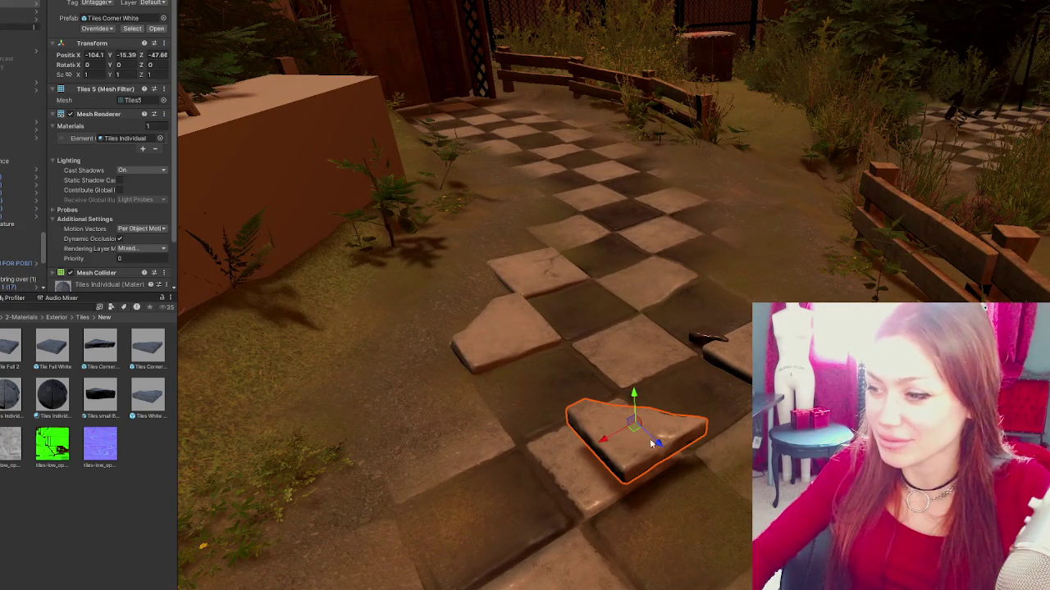
- Fit the Tile Full White piece into the gap in the checkerboard path
mouse_move(603, 443)
mouse_down()
mouse_move(771, 299)
mouse_move(726, 282)
mouse_move(762, 263)
mouse_move(756, 242)
mouse_move(761, 281)
mouse_up()
click(742, 354)
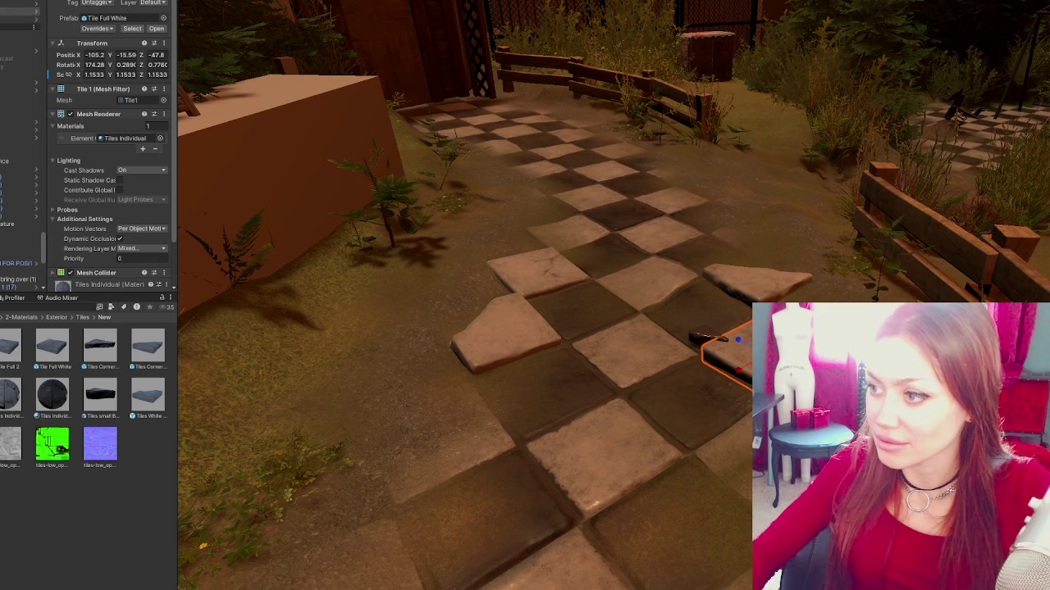
mouse_move(714, 344)
mouse_down()
mouse_move(611, 240)
mouse_move(509, 246)
mouse_move(517, 213)
mouse_move(529, 210)
mouse_move(497, 224)
mouse_move(493, 201)
mouse_up()
key(e)
key(w)
mouse_move(602, 331)
mouse_down()
mouse_move(574, 382)
mouse_move(566, 369)
mouse_up()
drag(511, 149, 523, 165)
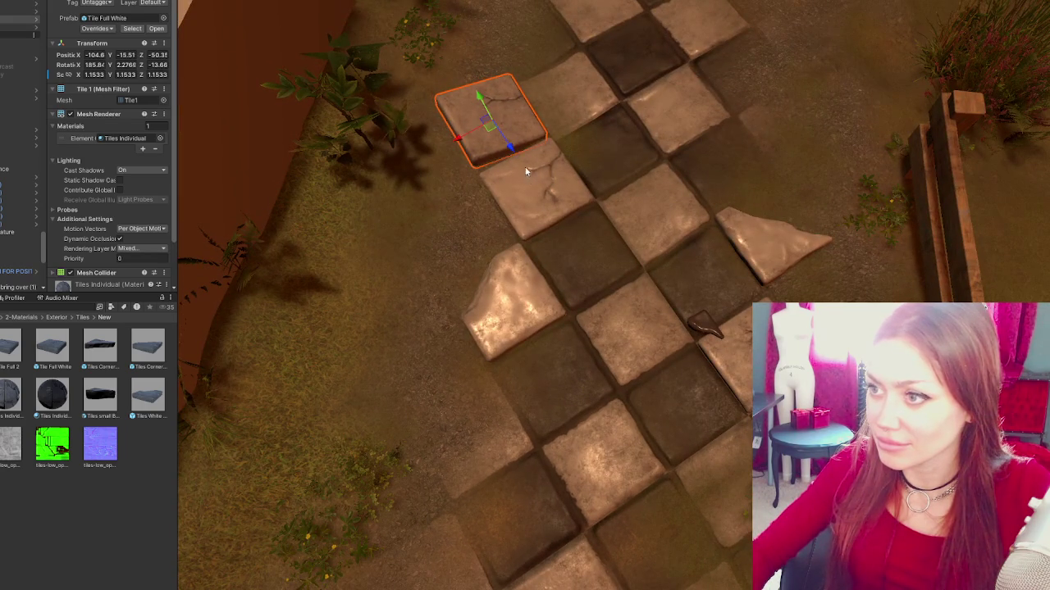
- Place the small dark tile fragment beside the tiles on the left
click(701, 336)
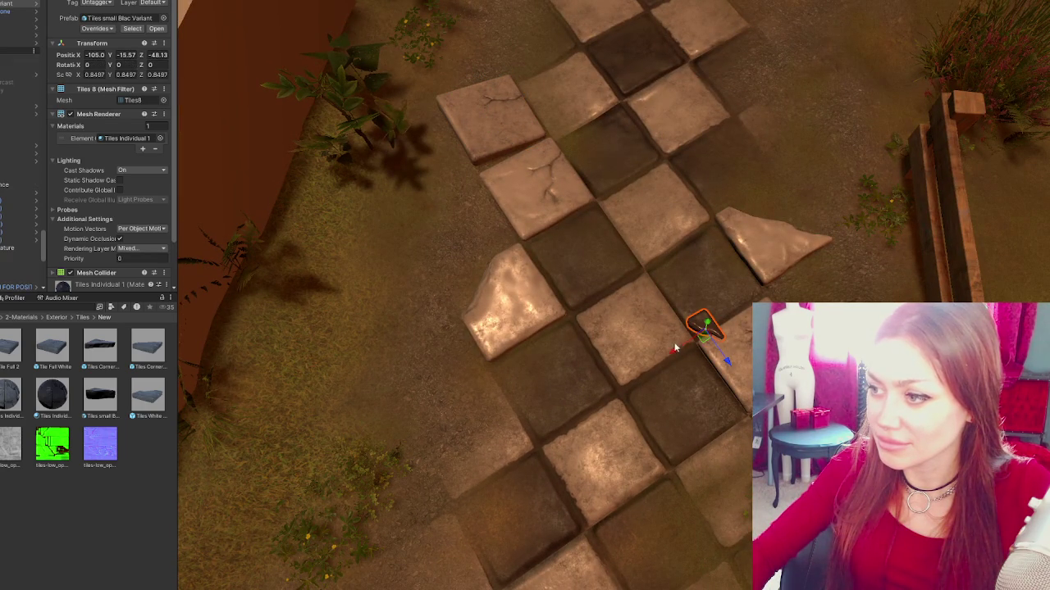
mouse_move(725, 361)
mouse_down()
mouse_move(623, 223)
mouse_move(445, 248)
mouse_up()
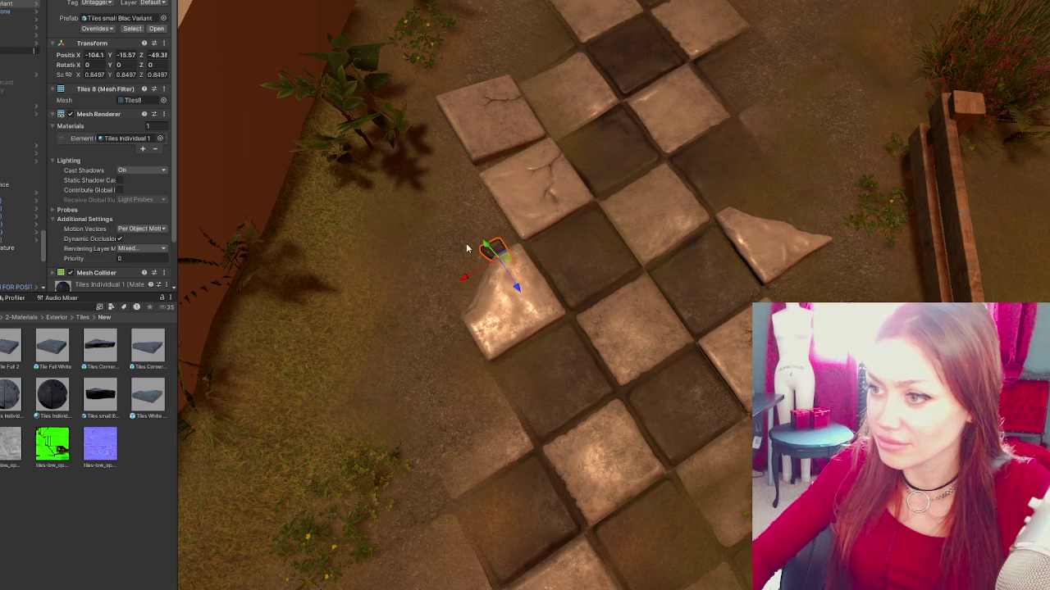
mouse_move(518, 289)
mouse_down()
mouse_move(481, 223)
mouse_move(456, 249)
mouse_move(486, 256)
mouse_move(416, 315)
mouse_move(521, 302)
mouse_move(483, 275)
mouse_up()
key(e)
key(w)
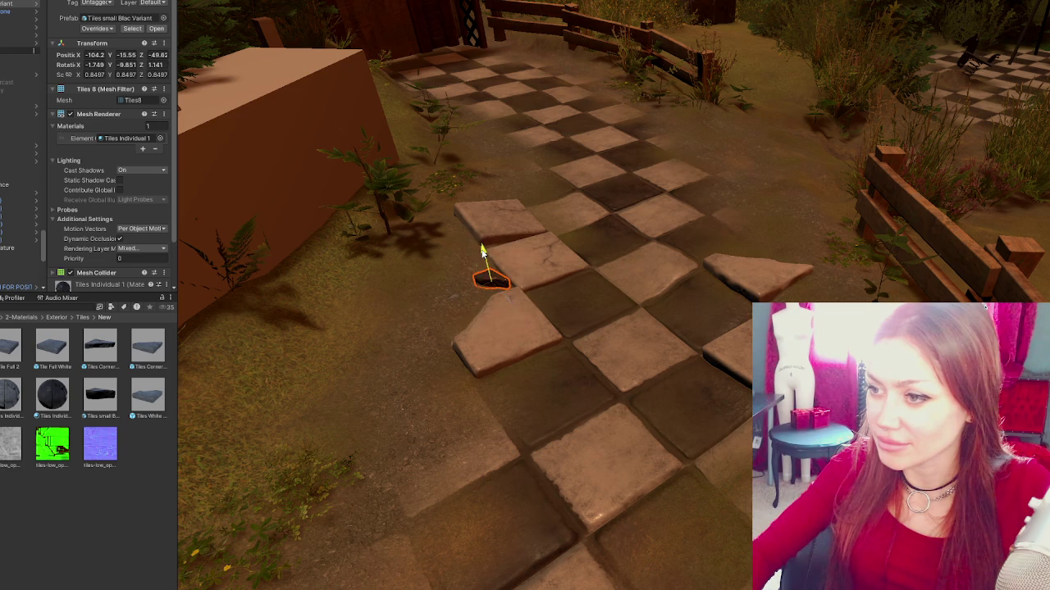
- Move the white corner tile to the path's left side and turn it to about 95°
click(473, 343)
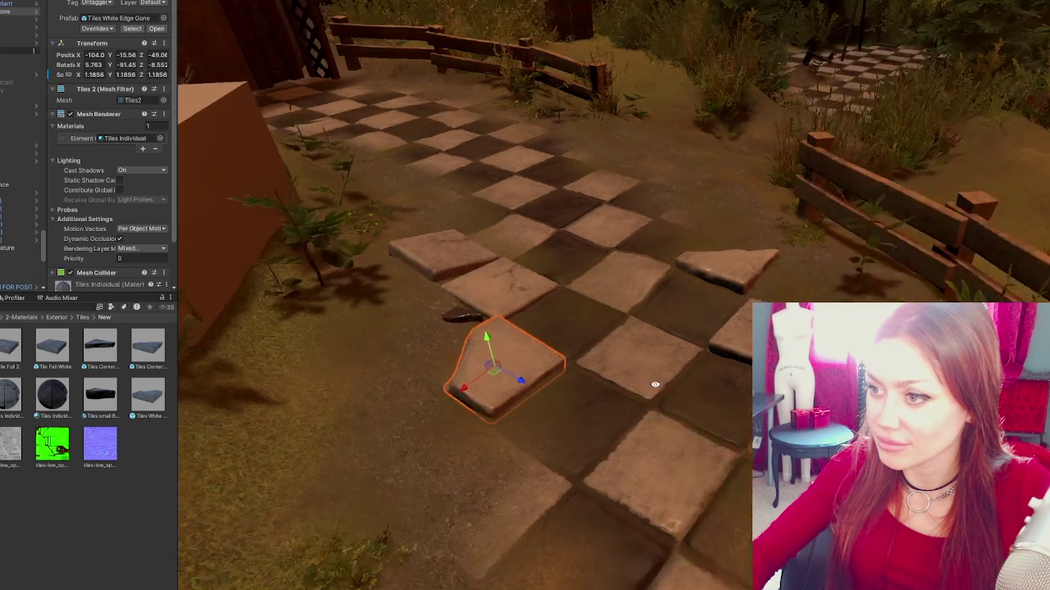
click(763, 273)
mouse_move(763, 273)
mouse_down()
mouse_move(611, 360)
mouse_move(482, 285)
mouse_move(440, 287)
mouse_move(403, 300)
mouse_move(407, 310)
mouse_up()
click(433, 281)
click(439, 292)
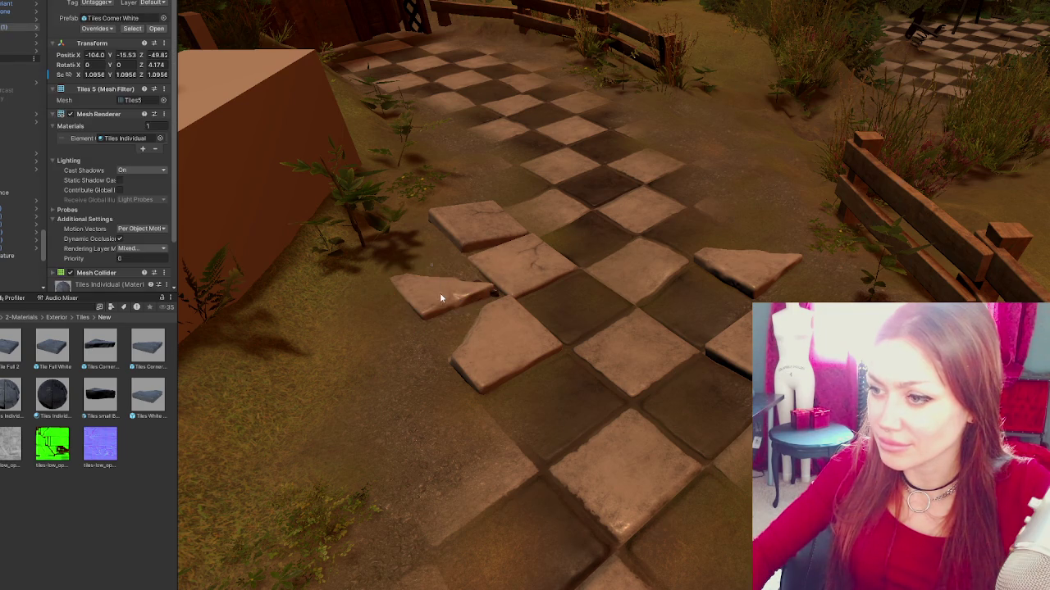
mouse_move(400, 283)
mouse_down()
mouse_move(367, 321)
mouse_move(319, 325)
mouse_up()
- Apply the darker Tiles Individual 1 material to the corner tile and one light tile
mouse_move(71, 396)
mouse_down()
mouse_move(431, 283)
mouse_move(413, 298)
mouse_up()
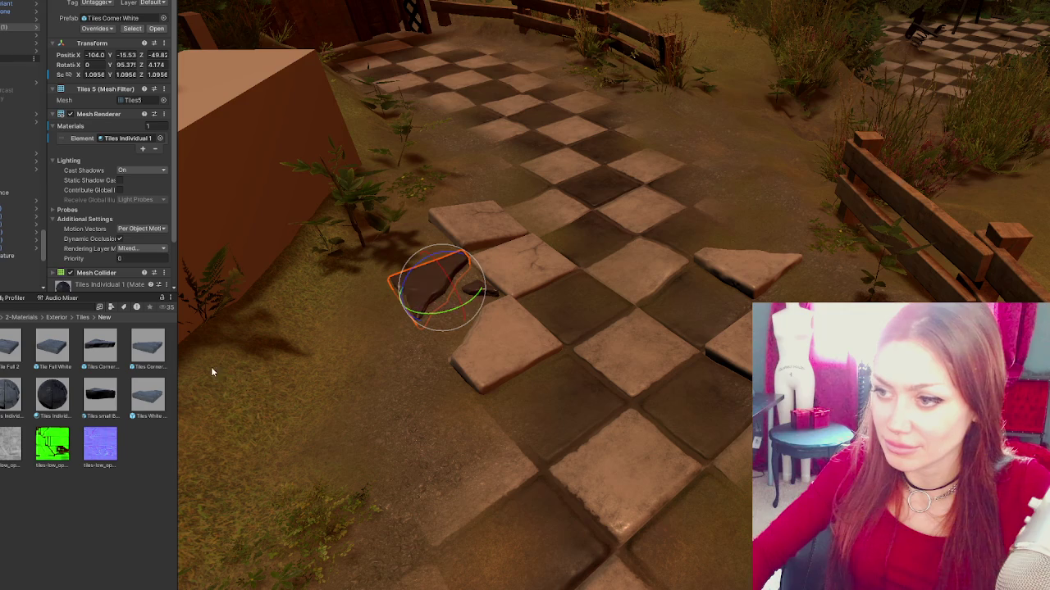
drag(60, 402, 471, 239)
click(139, 427)
mouse_move(360, 369)
mouse_down()
mouse_move(368, 364)
mouse_move(347, 386)
mouse_move(364, 432)
mouse_move(357, 385)
mouse_up()
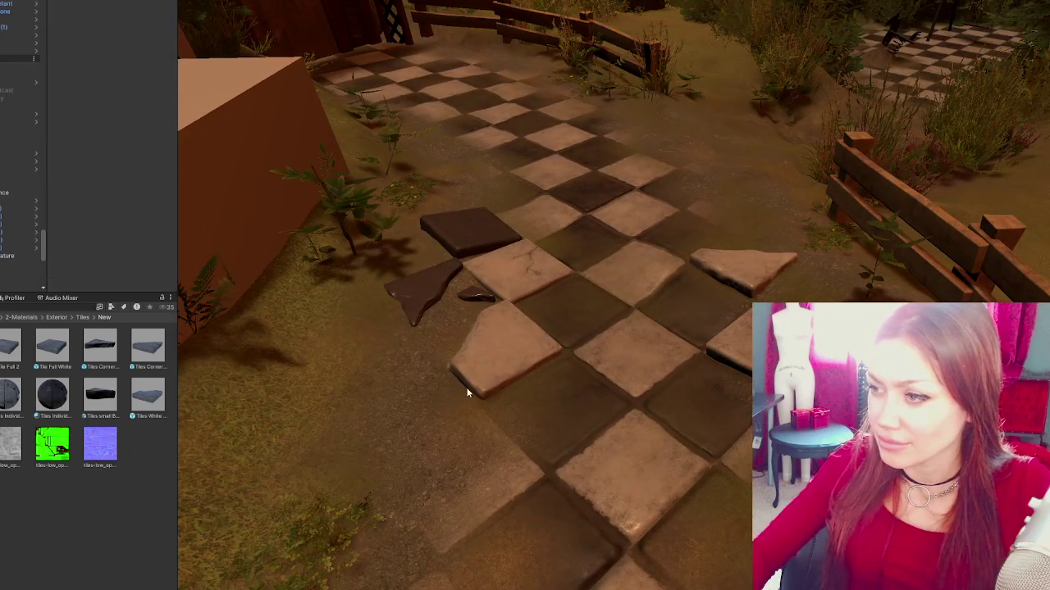
- Place a new Tiles White Edge Gone tile mid-path and tilt the right-edge white tile
click(752, 272)
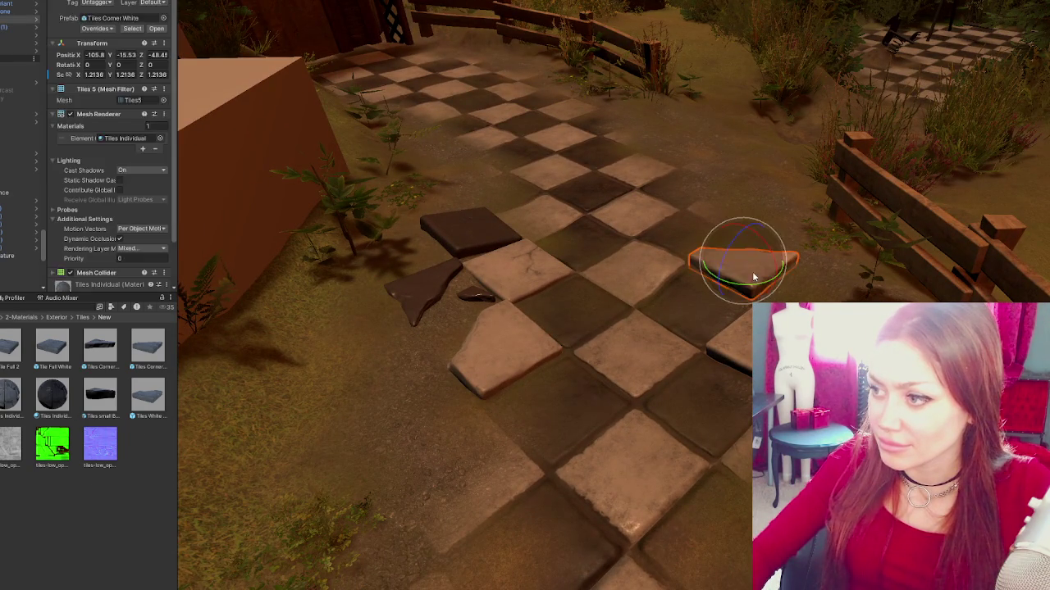
drag(144, 395, 604, 317)
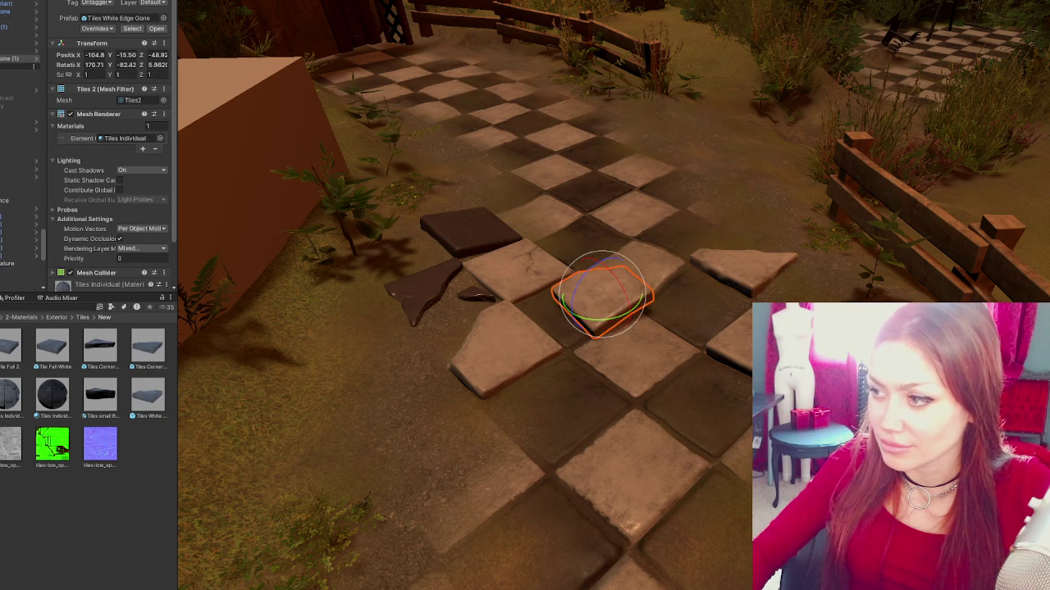
click(749, 350)
drag(748, 344, 750, 357)
- Shift the new centre tile up-right along the path and raise it slightly
click(622, 297)
key(w)
mouse_move(611, 312)
mouse_down()
mouse_move(607, 294)
mouse_move(675, 290)
mouse_move(660, 288)
mouse_up()
drag(635, 240, 636, 236)
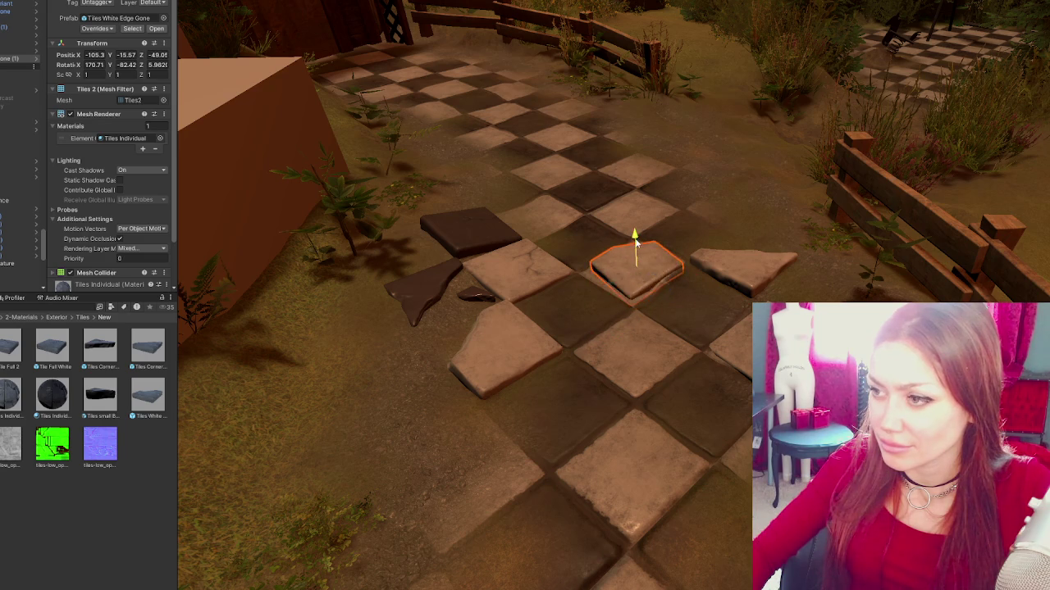
mouse_move(629, 282)
mouse_down()
mouse_move(733, 230)
mouse_move(737, 215)
mouse_move(722, 220)
mouse_up()
key(r)
key(e)
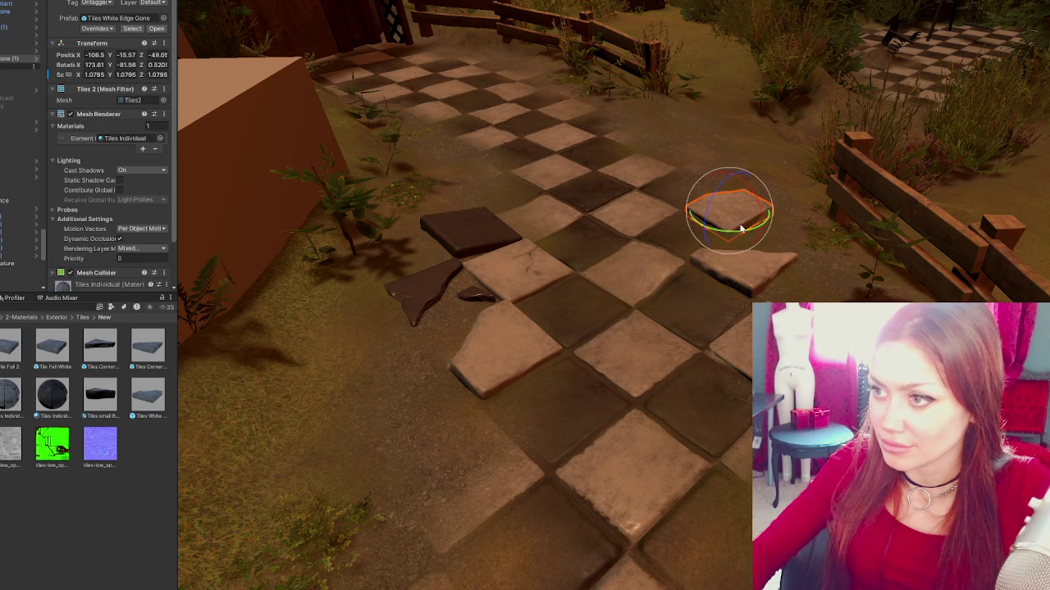
key(w)
- Duplicate the centre tile, move the copy along the path and give it Tiles Individual 1
key(ctrl+d)
mouse_move(722, 211)
mouse_down()
mouse_move(678, 212)
mouse_move(837, 199)
mouse_move(679, 172)
mouse_move(675, 211)
mouse_move(459, 208)
mouse_move(676, 234)
mouse_move(890, 205)
mouse_up()
key(e)
key(ctrl+z)
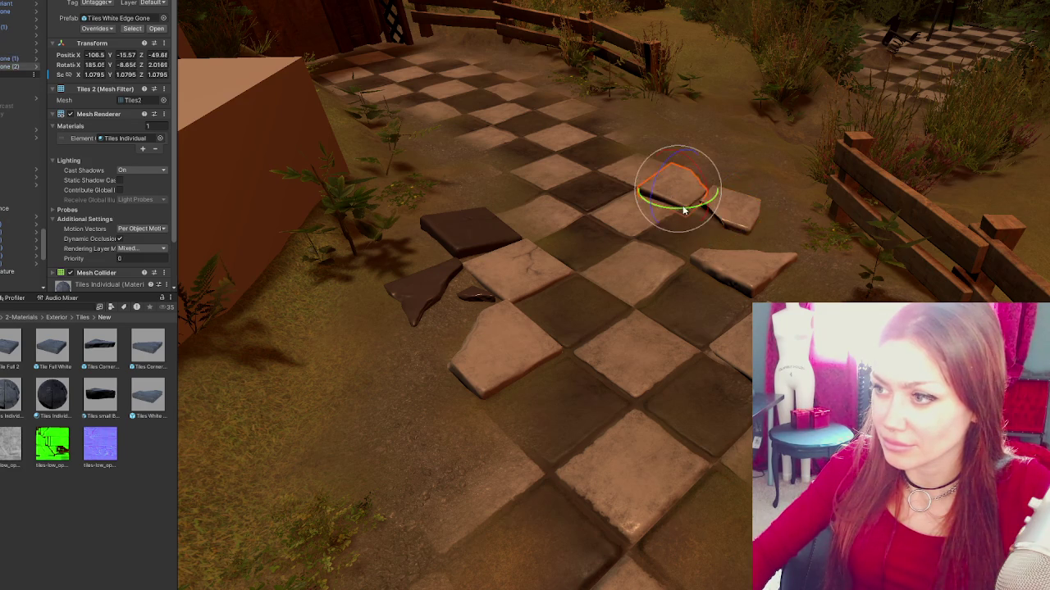
scroll(107, 205, down, 2)
click(46, 392)
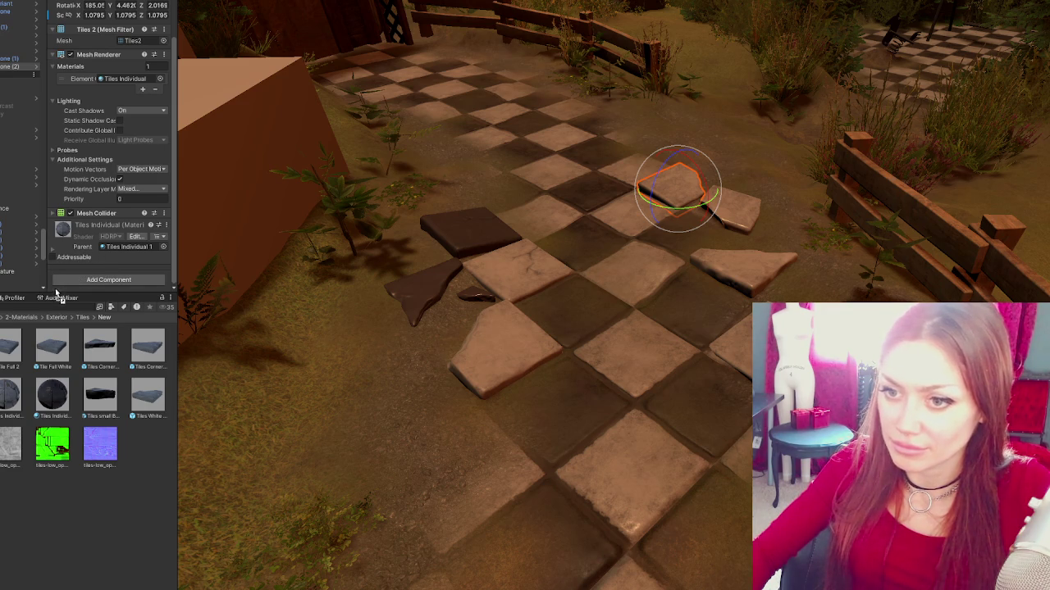
drag(55, 292, 674, 187)
click(669, 247)
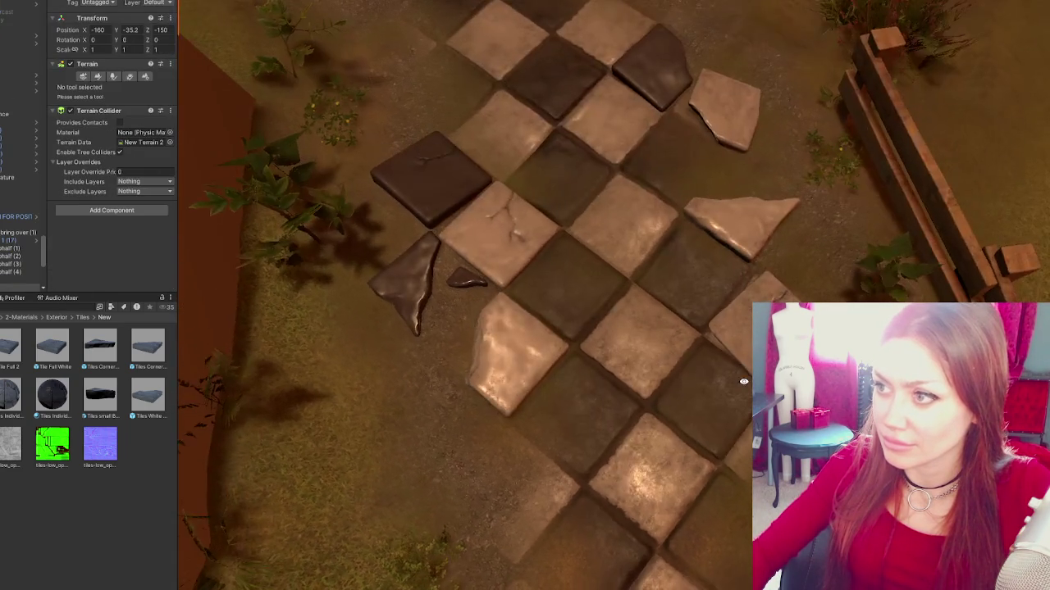
drag(744, 382, 694, 243)
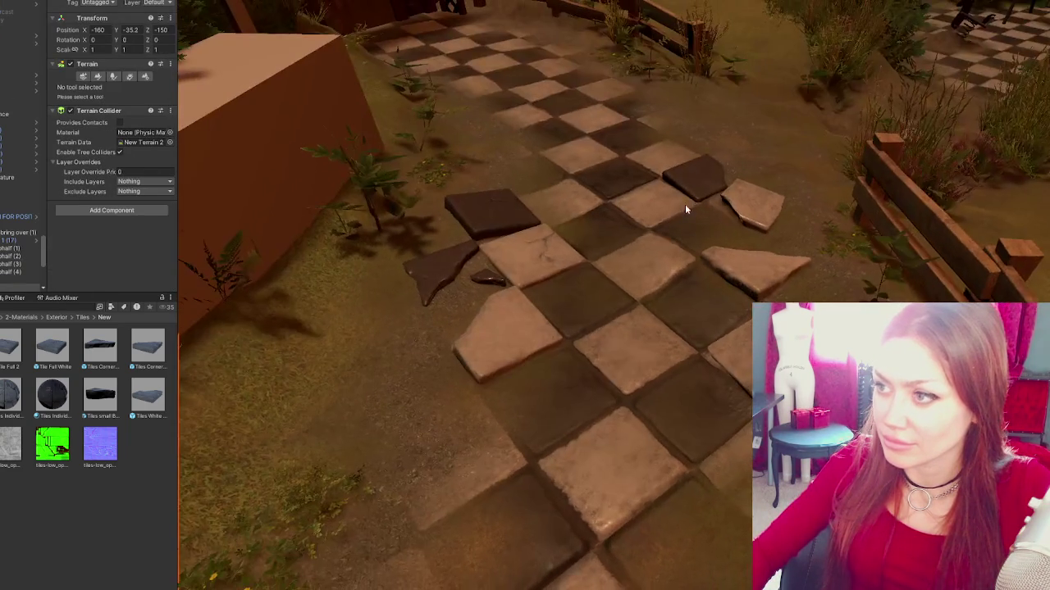
- Scale the darkened tile up slightly
click(702, 189)
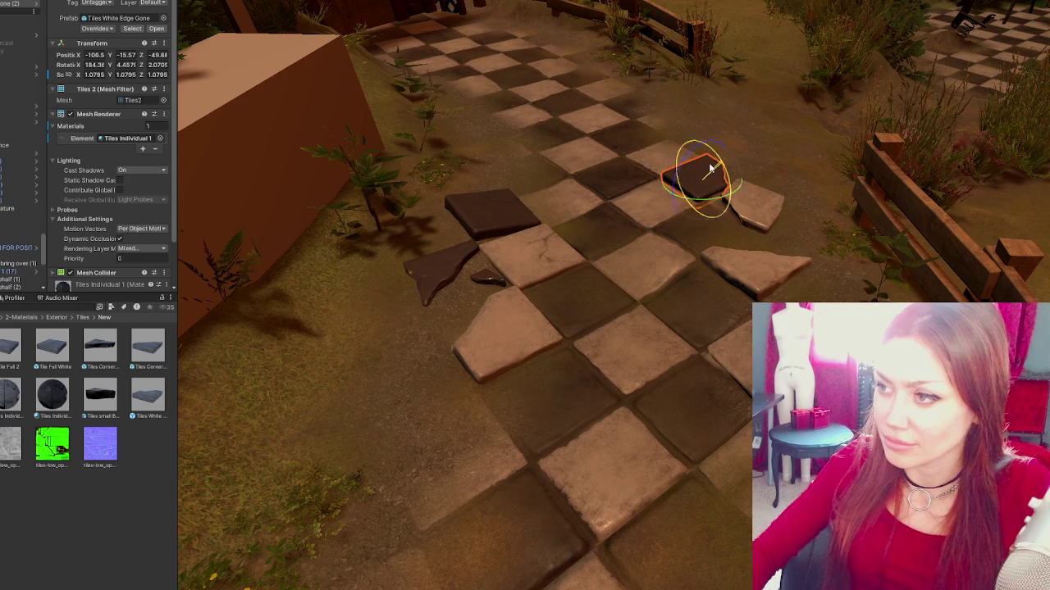
key(w)
click(698, 160)
click(699, 159)
mouse_move(703, 156)
mouse_down()
mouse_move(726, 370)
mouse_move(699, 218)
mouse_up()
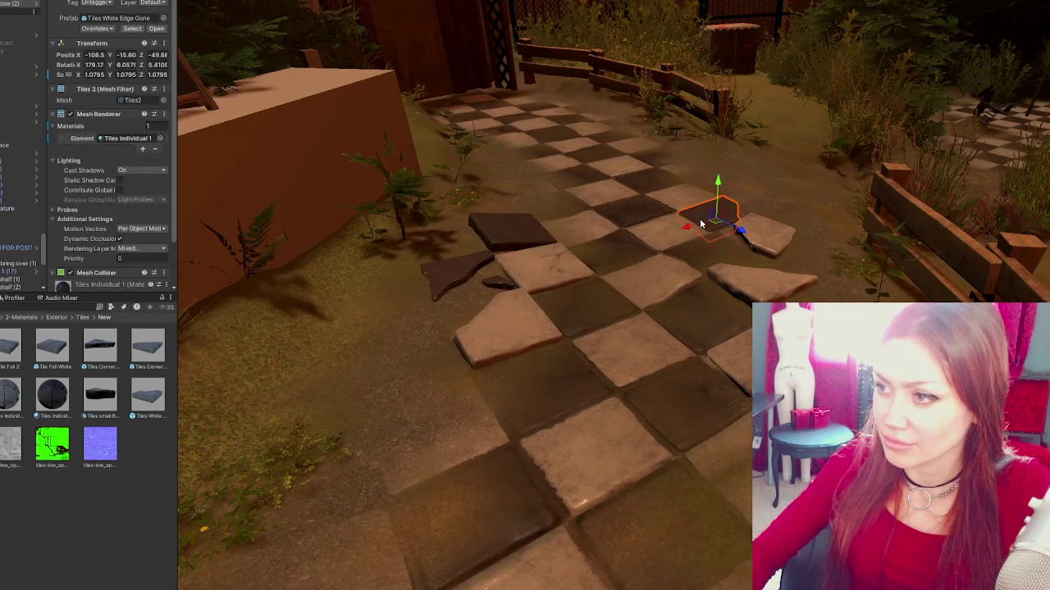
key(r)
drag(697, 222, 697, 228)
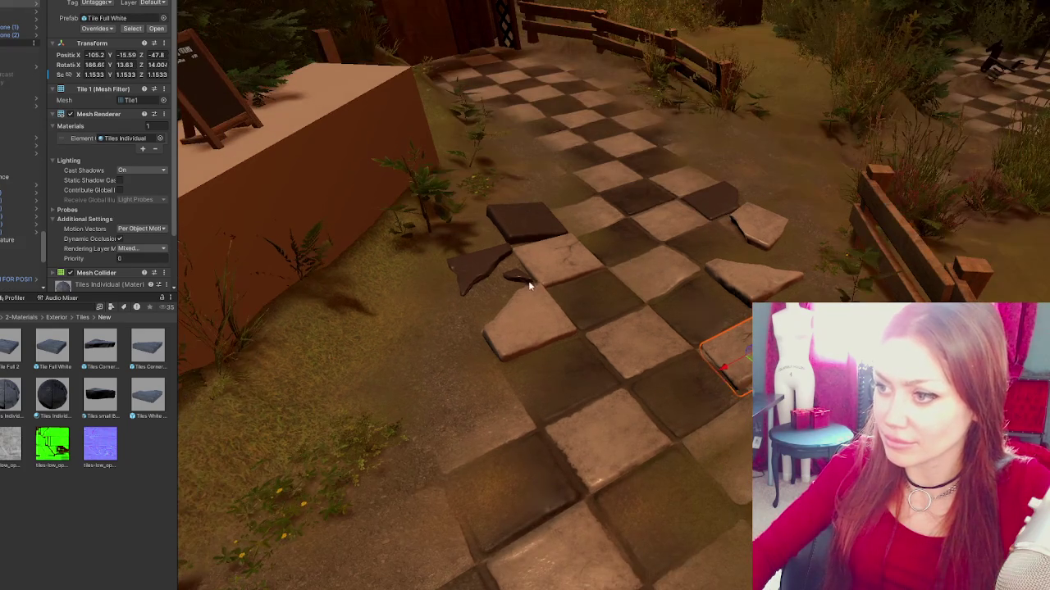
- Duplicate the small dark fragment twice and tilt a copy at a random angle
click(510, 287)
key(ctrl+d)
mouse_move(510, 287)
mouse_down()
mouse_move(613, 238)
mouse_move(723, 216)
mouse_move(722, 182)
mouse_up()
key(ctrl+d)
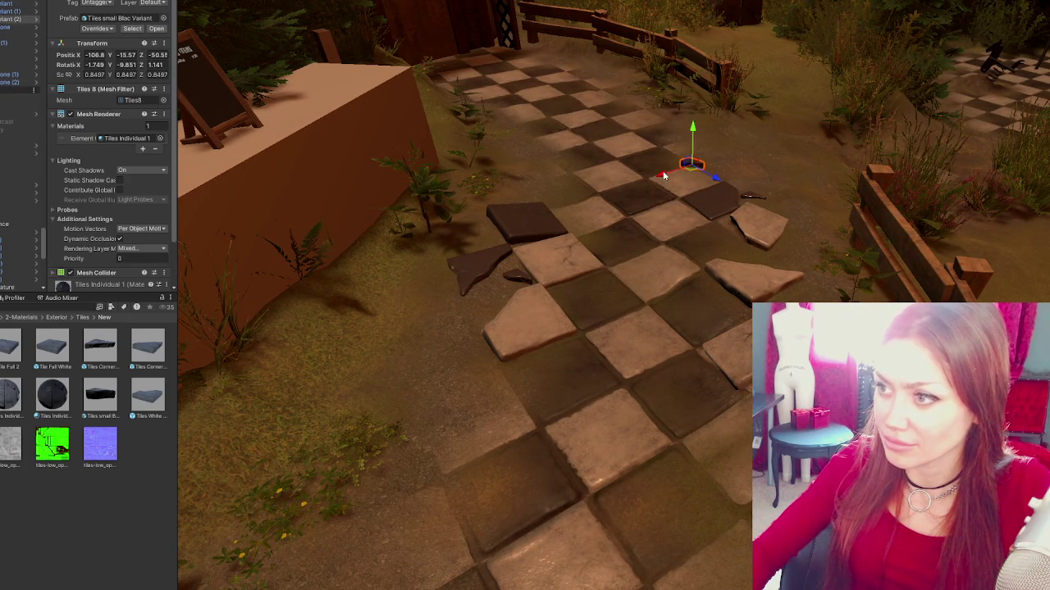
drag(598, 220, 566, 191)
key(e)
drag(545, 139, 542, 174)
scroll(107, 205, down, 3)
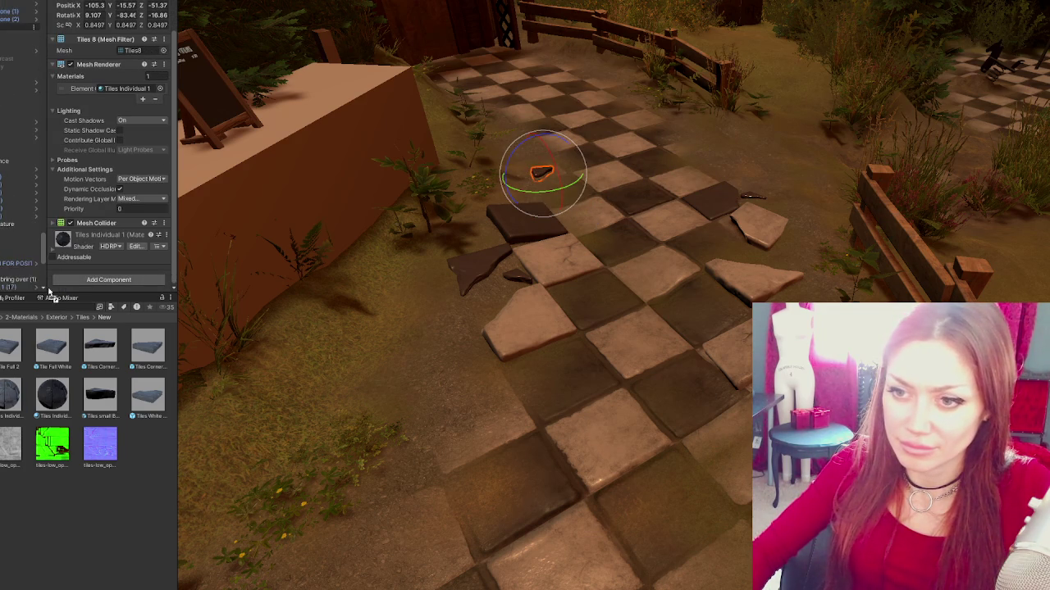
- Nudge the cracked tile near the path centre and tilt it to a new angle
click(531, 324)
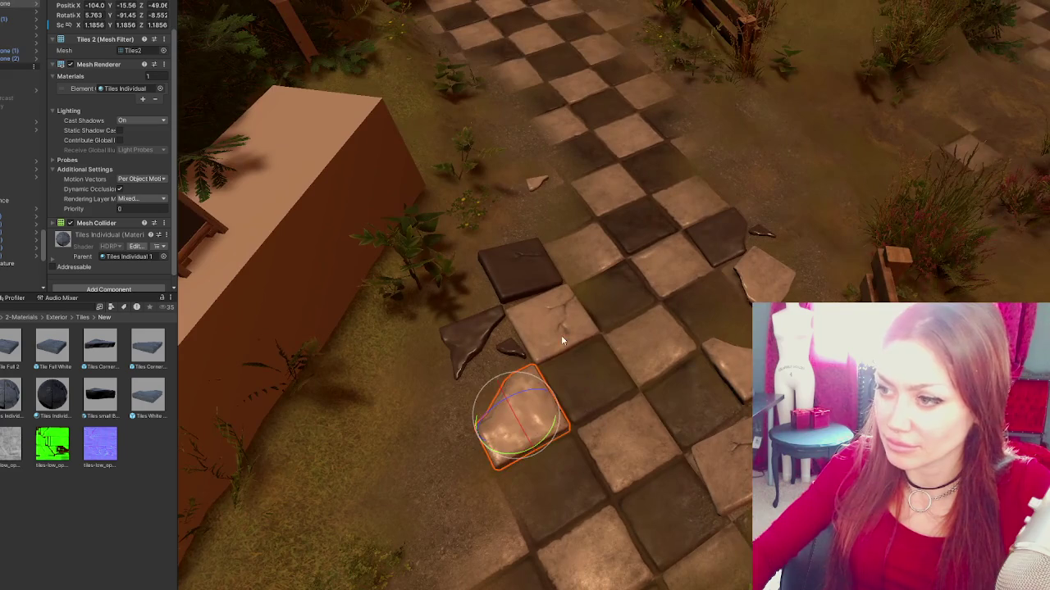
click(561, 339)
key(w)
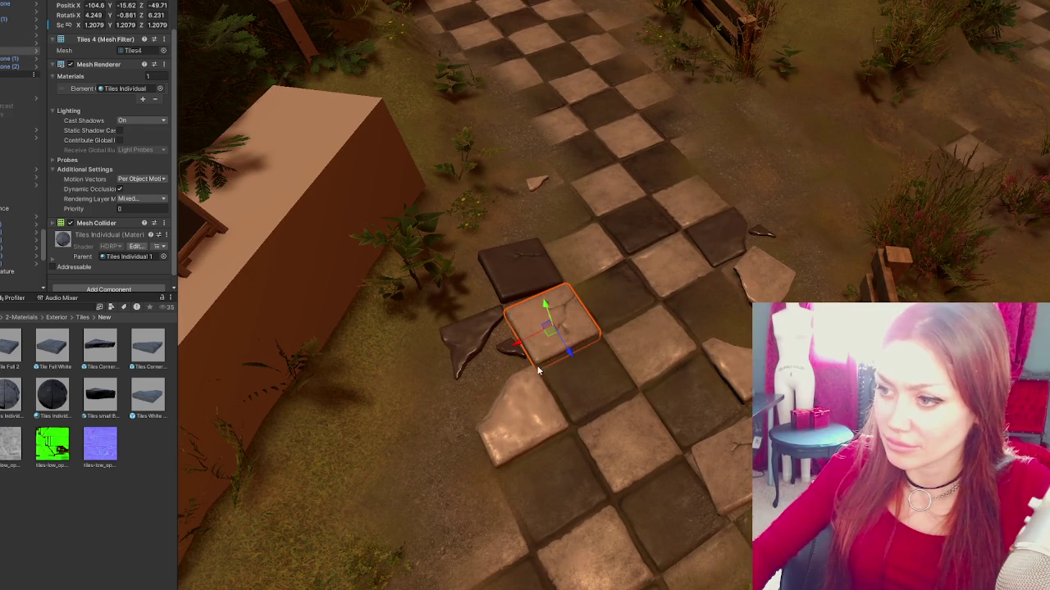
click(738, 250)
mouse_move(738, 255)
mouse_down()
mouse_move(796, 232)
mouse_move(718, 178)
mouse_up()
key(e)
mouse_move(734, 141)
mouse_down()
mouse_move(731, 178)
mouse_move(714, 153)
mouse_move(753, 232)
mouse_up()
key(w)
key(e)
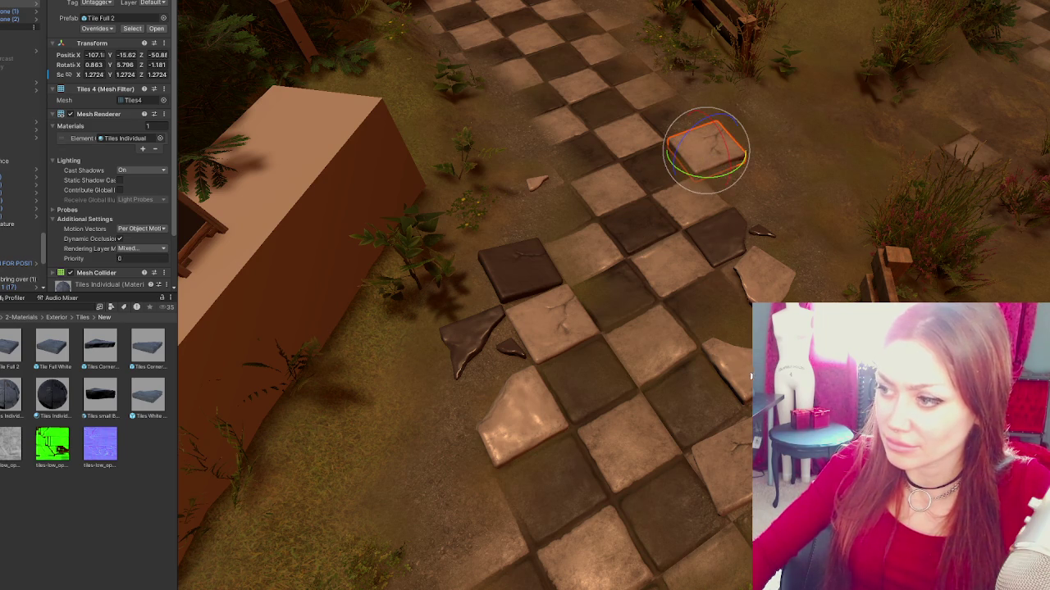
- Set the corner piece off the path's upper-left edge, slightly tilted and raised
click(723, 359)
mouse_move(724, 365)
mouse_down()
mouse_move(550, 167)
mouse_move(484, 142)
mouse_up()
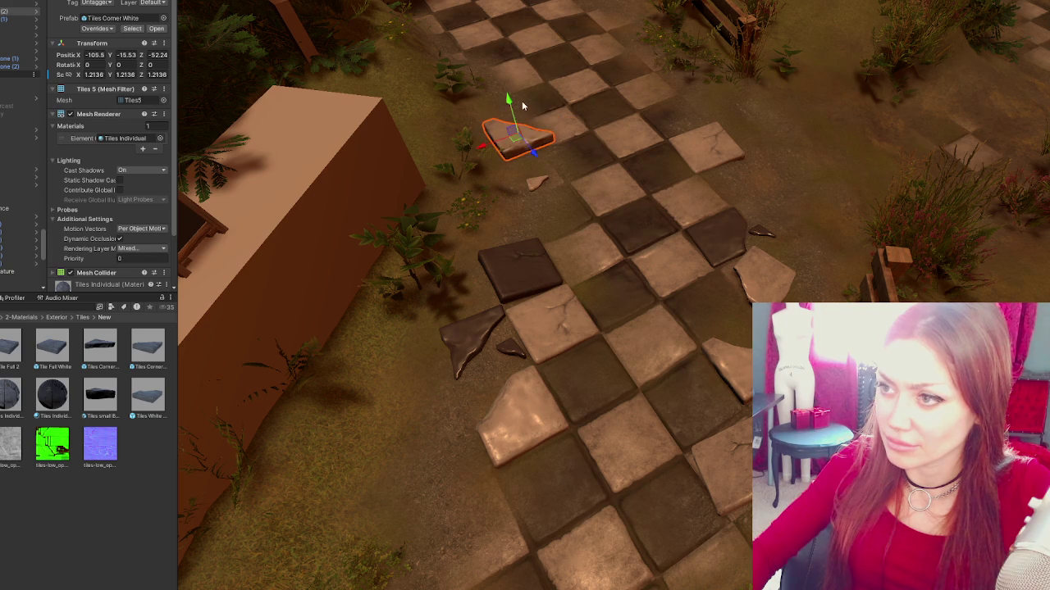
key(e)
drag(541, 111, 547, 113)
key(w)
drag(485, 156, 474, 160)
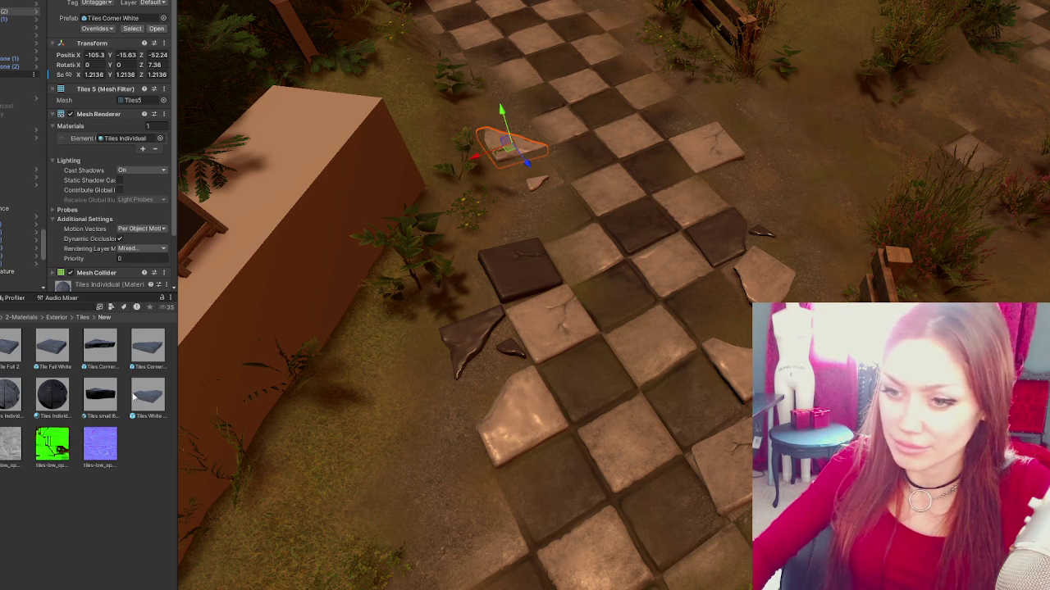
scroll(82, 283, down, 3)
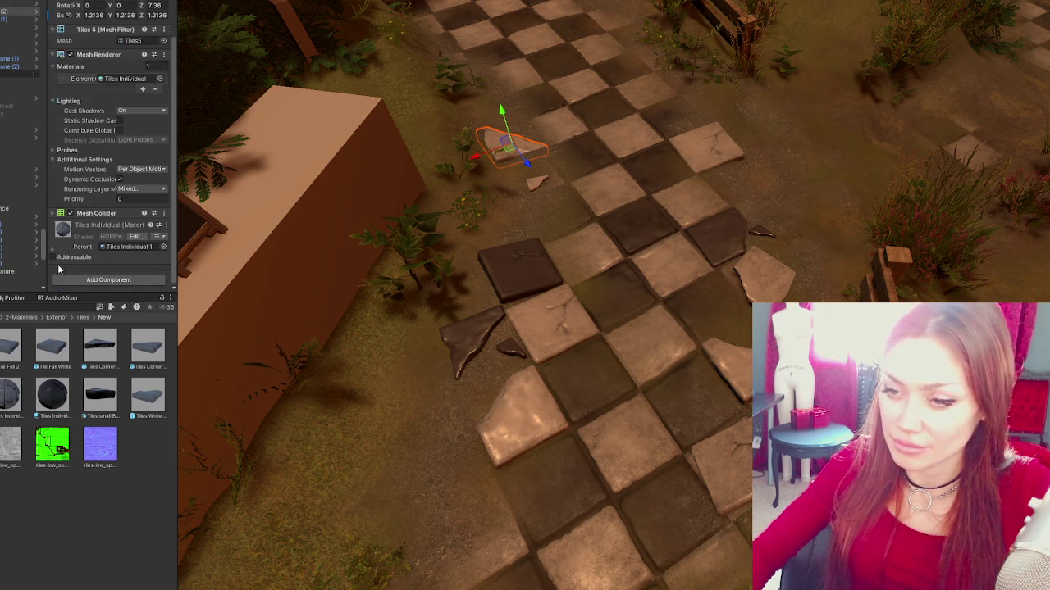
drag(501, 117, 502, 108)
click(583, 206)
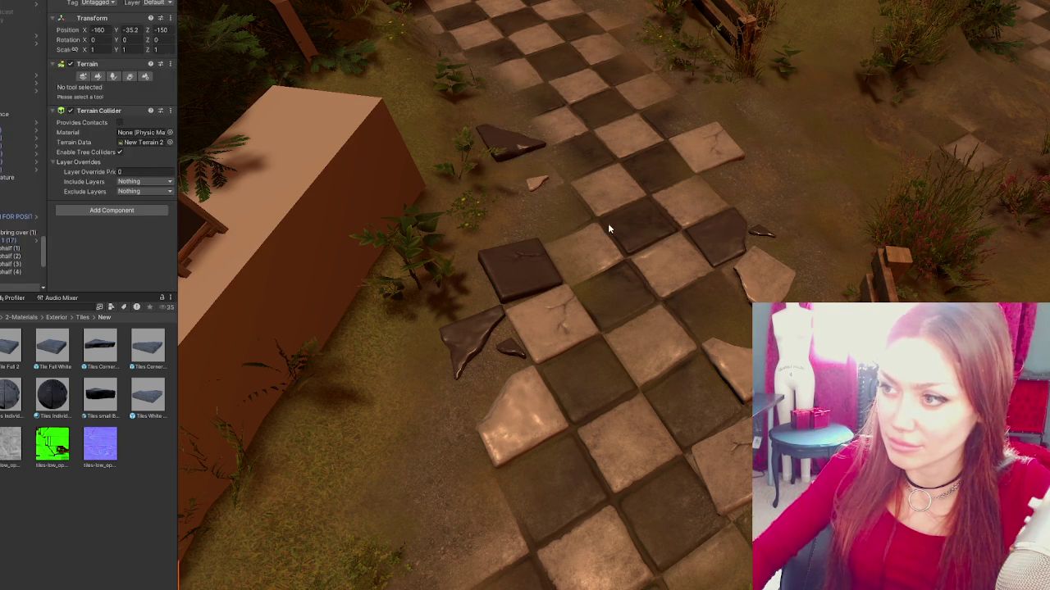
- Duplicate the white corner tile and move the copy up the path
click(718, 234)
click(742, 369)
key(ctrl+d)
mouse_move(736, 385)
mouse_down()
mouse_move(592, 193)
mouse_move(498, 195)
mouse_up()
- Move the tile with the missing white edge left to the path edge and rotate it
click(498, 196)
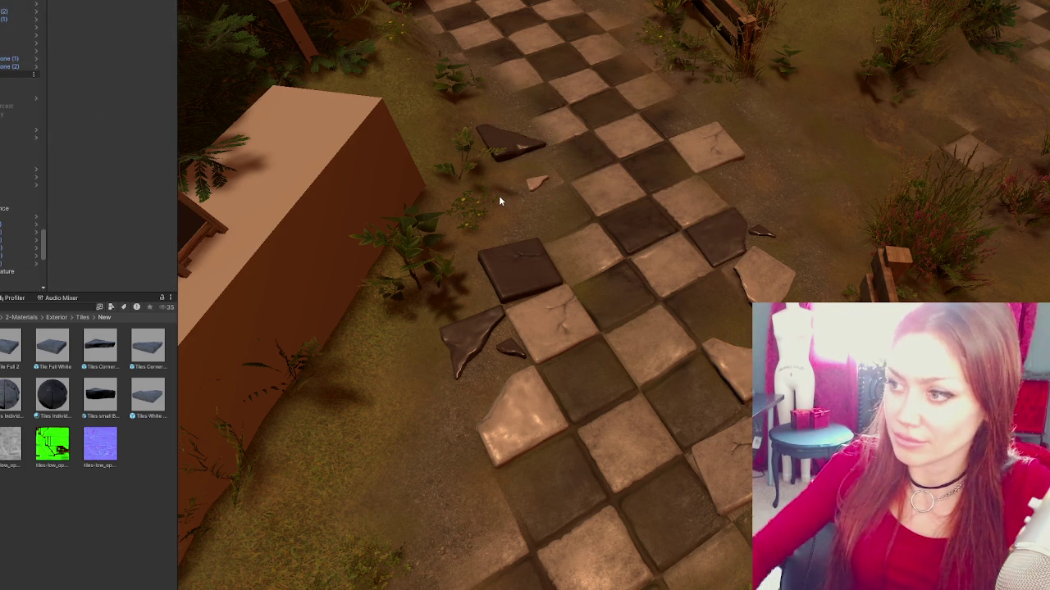
click(711, 237)
mouse_move(693, 259)
mouse_down()
mouse_move(586, 306)
mouse_move(610, 267)
mouse_move(587, 225)
mouse_move(575, 238)
mouse_move(599, 237)
mouse_move(665, 419)
mouse_move(549, 192)
mouse_move(601, 211)
mouse_move(545, 251)
mouse_move(472, 262)
mouse_move(497, 266)
mouse_up()
key(e)
key(w)
drag(575, 210, 538, 223)
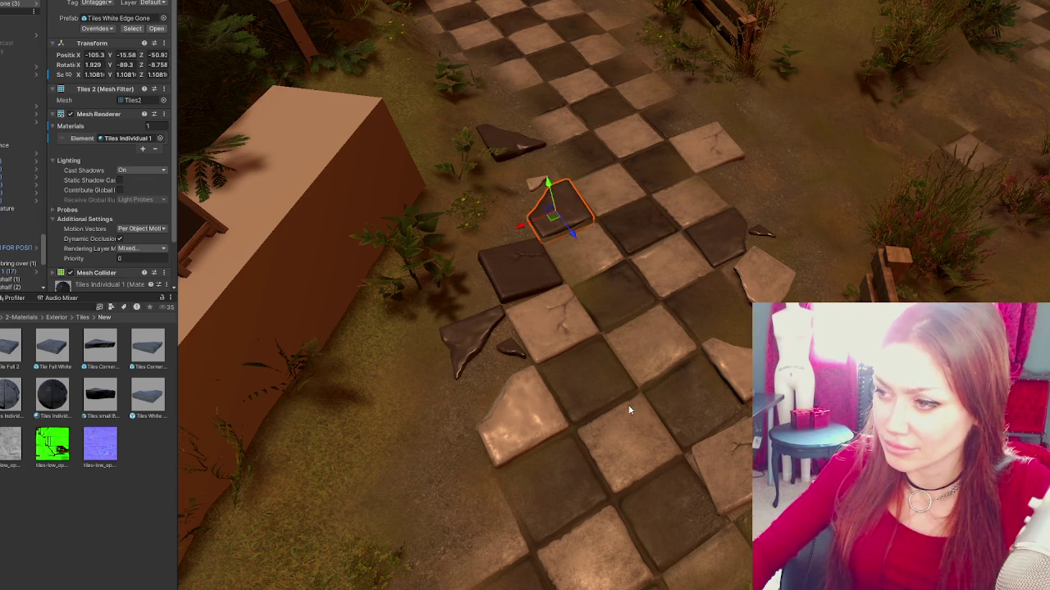
- Duplicate the corner tile again and position and rotate the new fragment near the dark square
click(724, 365)
key(ctrl+d)
mouse_move(724, 378)
mouse_down()
mouse_move(572, 474)
mouse_move(584, 404)
mouse_move(611, 434)
mouse_move(614, 476)
mouse_move(601, 491)
mouse_up()
key(e)
mouse_move(510, 265)
mouse_down()
mouse_move(451, 208)
mouse_move(464, 253)
mouse_move(480, 210)
mouse_move(484, 226)
mouse_move(490, 220)
mouse_move(482, 209)
mouse_up()
key(e)
key(w)
- Settle the fragment snugly against the dark square tile at the path's edge
click(466, 238)
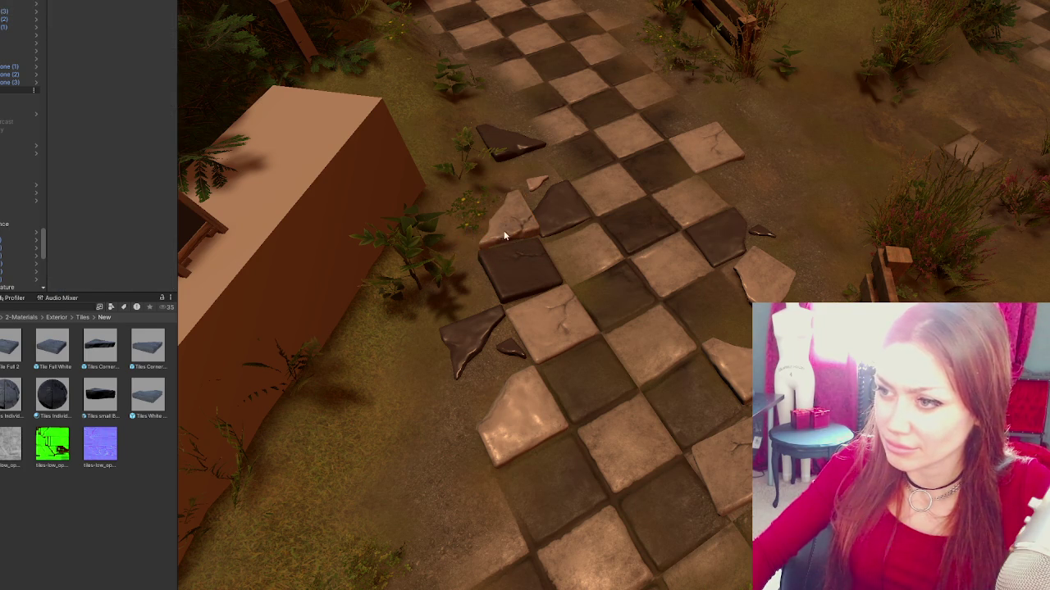
click(504, 236)
key(e)
key(w)
click(484, 210)
click(483, 208)
drag(482, 206, 483, 205)
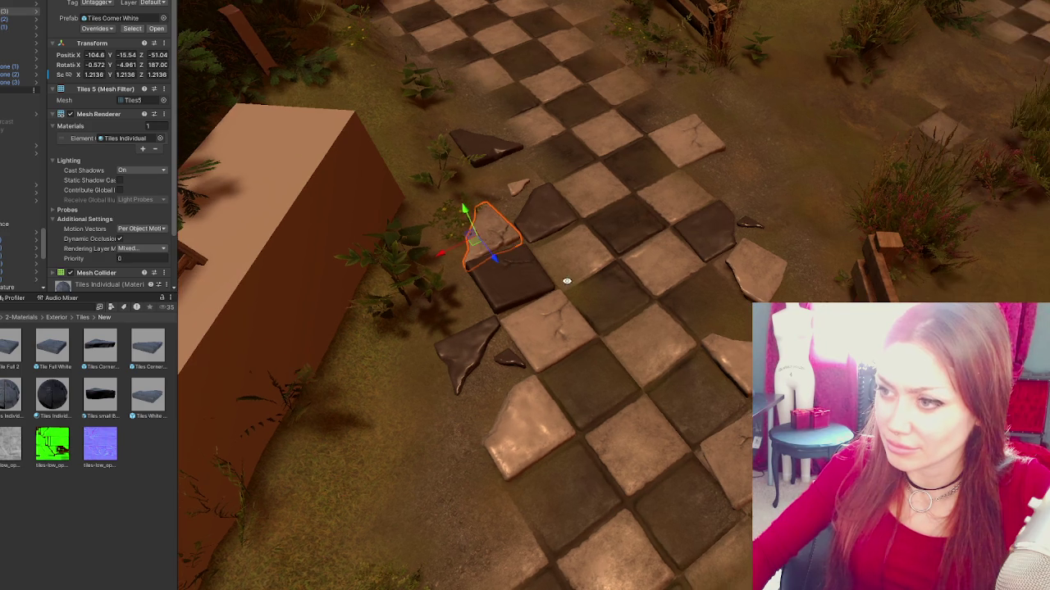
click(489, 275)
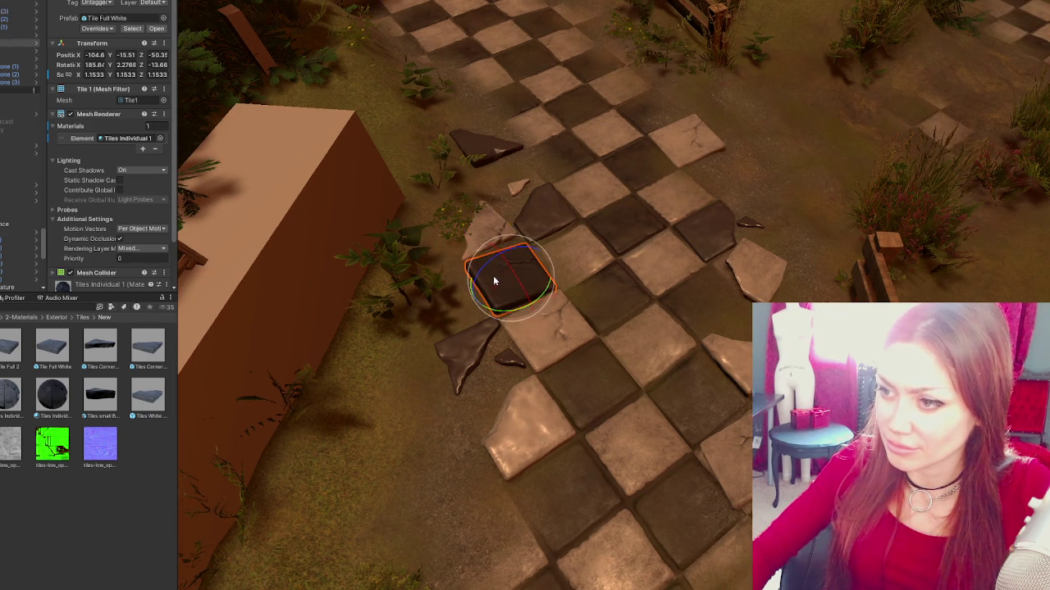
click(635, 376)
mouse_move(634, 377)
alt+mouse_down()
mouse_move(627, 286)
mouse_move(619, 321)
alt+mouse_up()
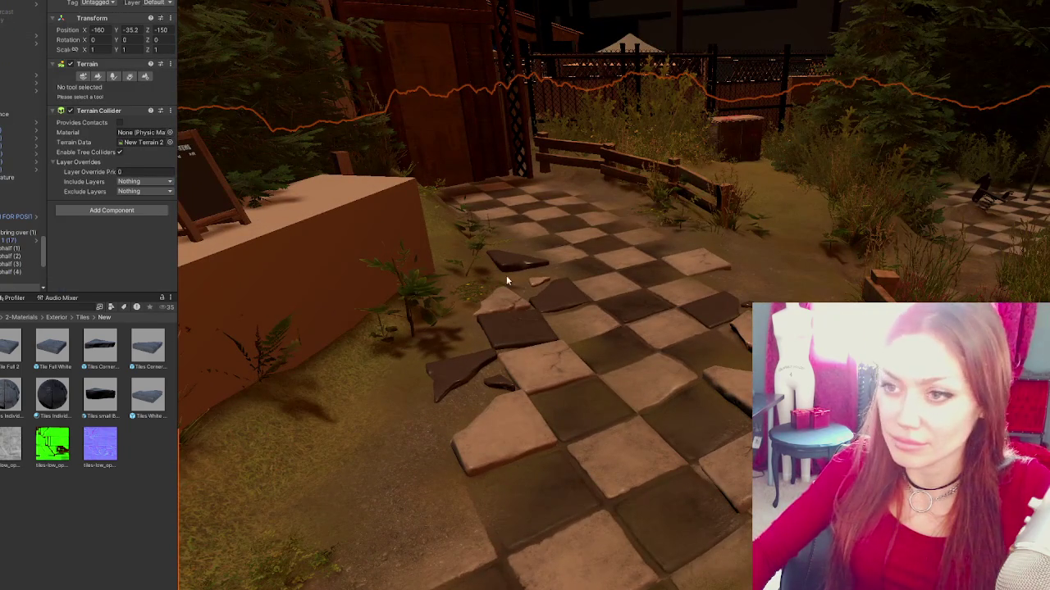
- Brush the Tiles 1 checker terrain layer over the ground beneath the broken tile path
click(98, 76)
scroll(109, 179, down, 10)
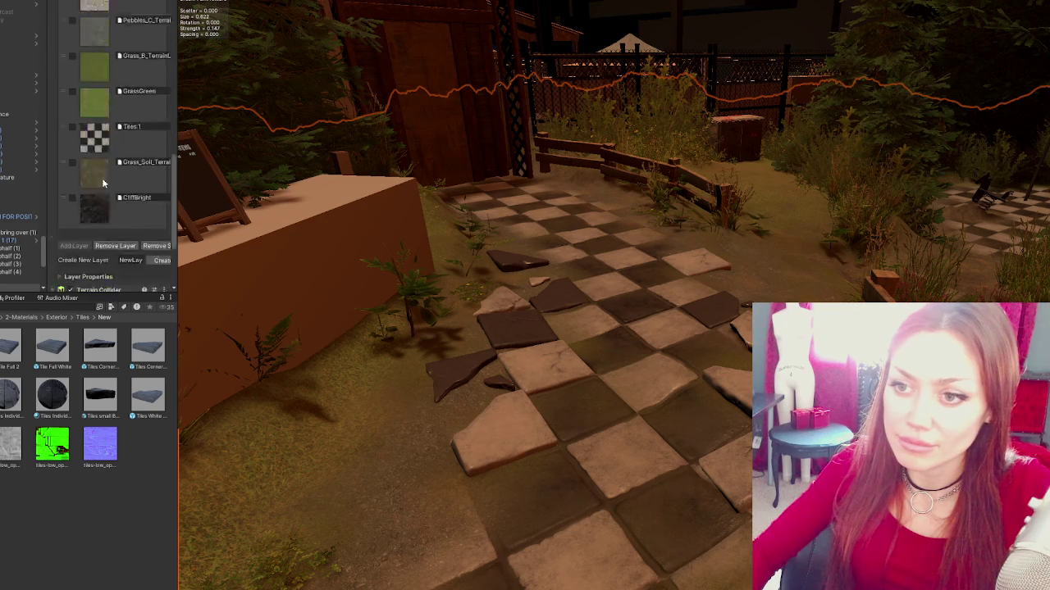
click(109, 87)
mouse_move(506, 418)
mouse_down()
mouse_move(581, 335)
mouse_move(669, 460)
mouse_move(566, 414)
mouse_move(516, 509)
mouse_move(545, 422)
mouse_move(683, 462)
mouse_move(605, 286)
mouse_move(563, 356)
mouse_move(566, 262)
mouse_move(639, 273)
mouse_move(637, 306)
mouse_move(684, 431)
mouse_move(710, 348)
mouse_up()
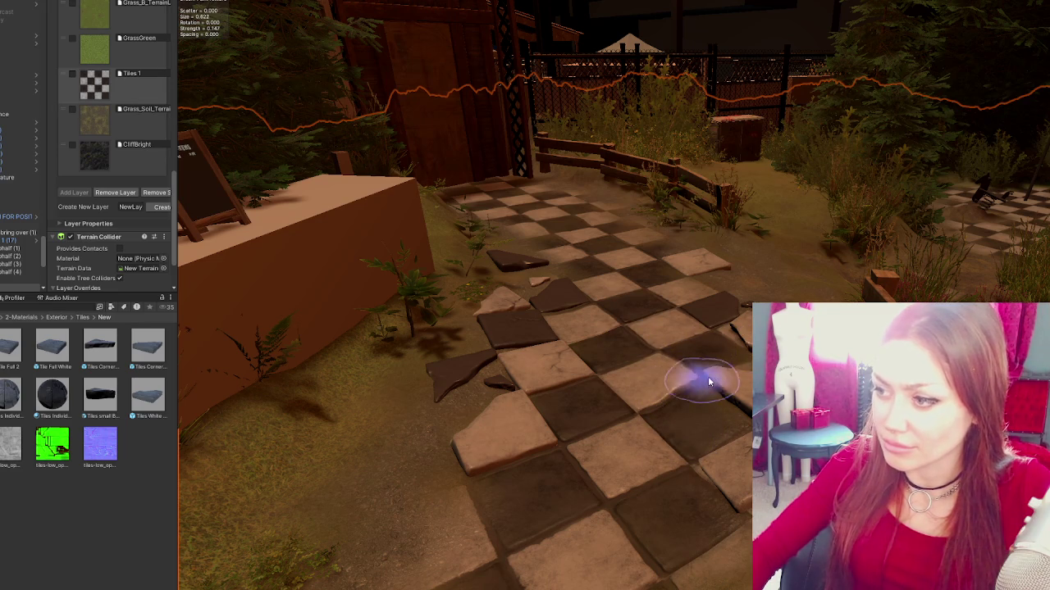
scroll(611, 459, down, 2)
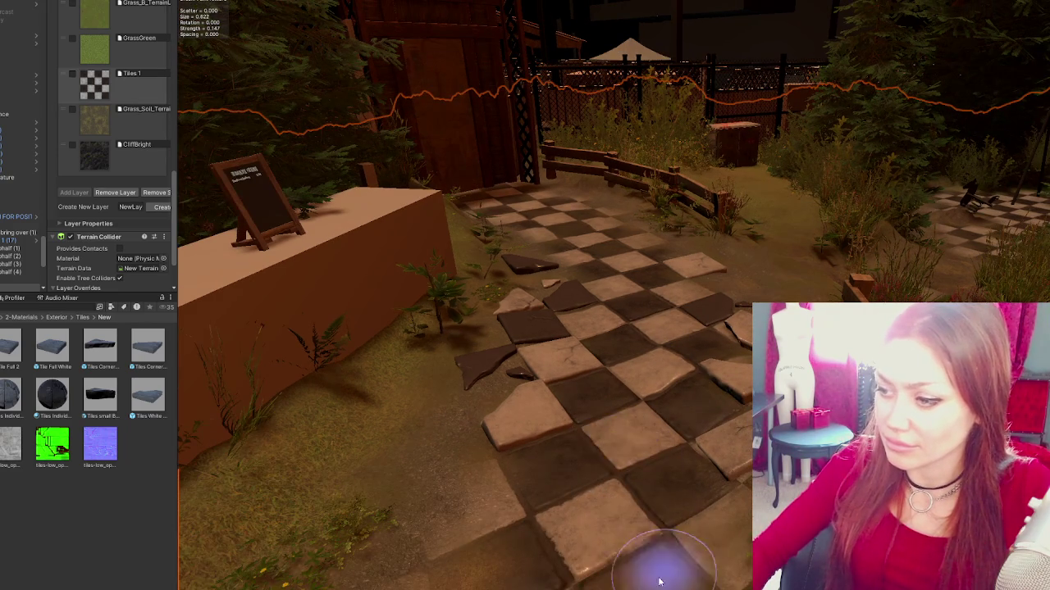
scroll(672, 508, down, 2)
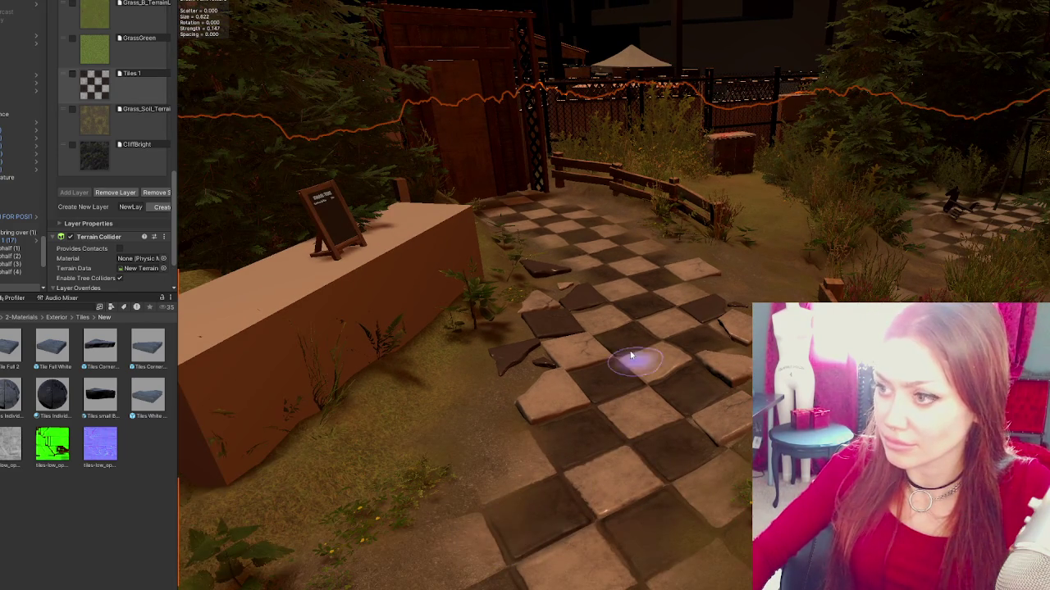
scroll(602, 328, down, 1)
scroll(623, 369, down, 1)
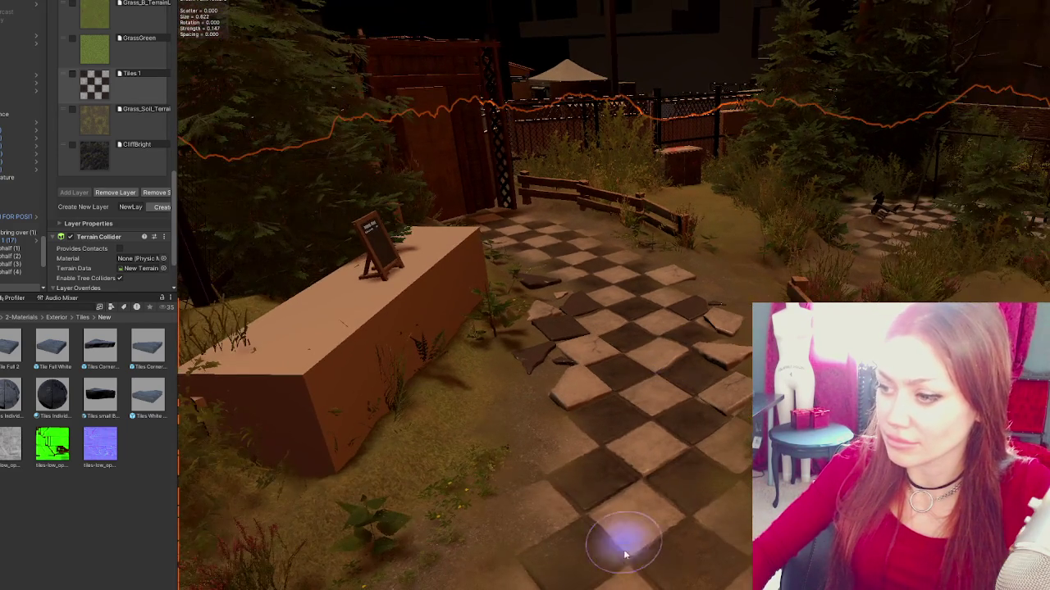
scroll(660, 332, down, 1)
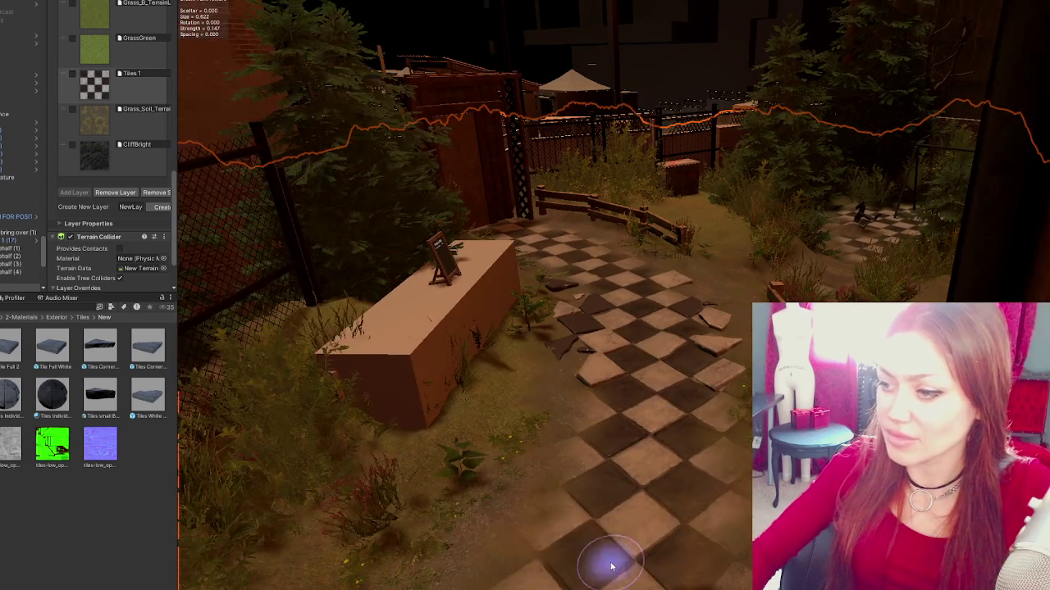
scroll(631, 422, down, 1)
scroll(717, 355, down, 1)
scroll(706, 385, down, 2)
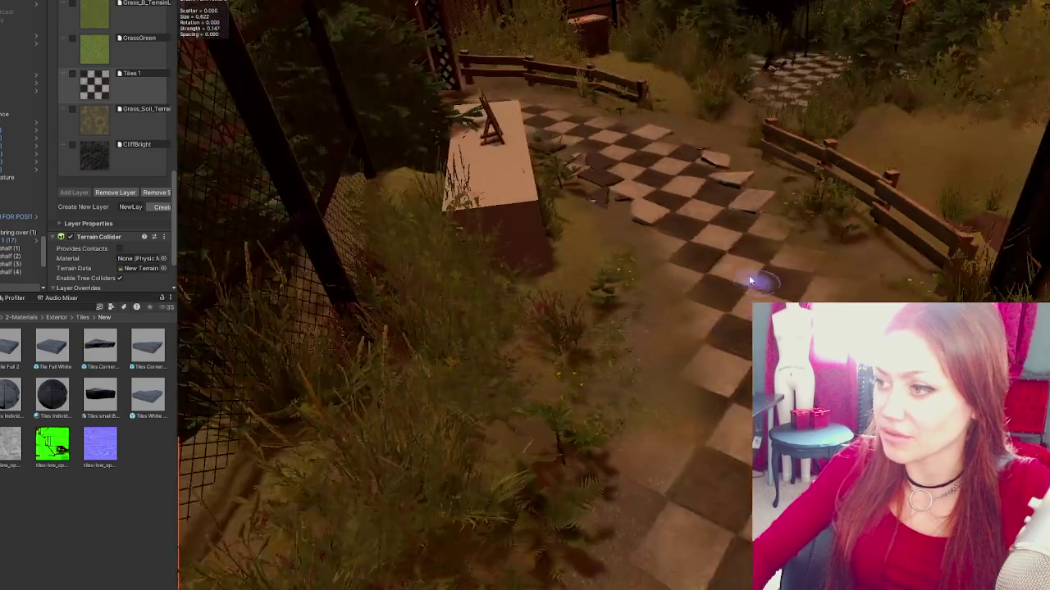
scroll(623, 321, up, 3)
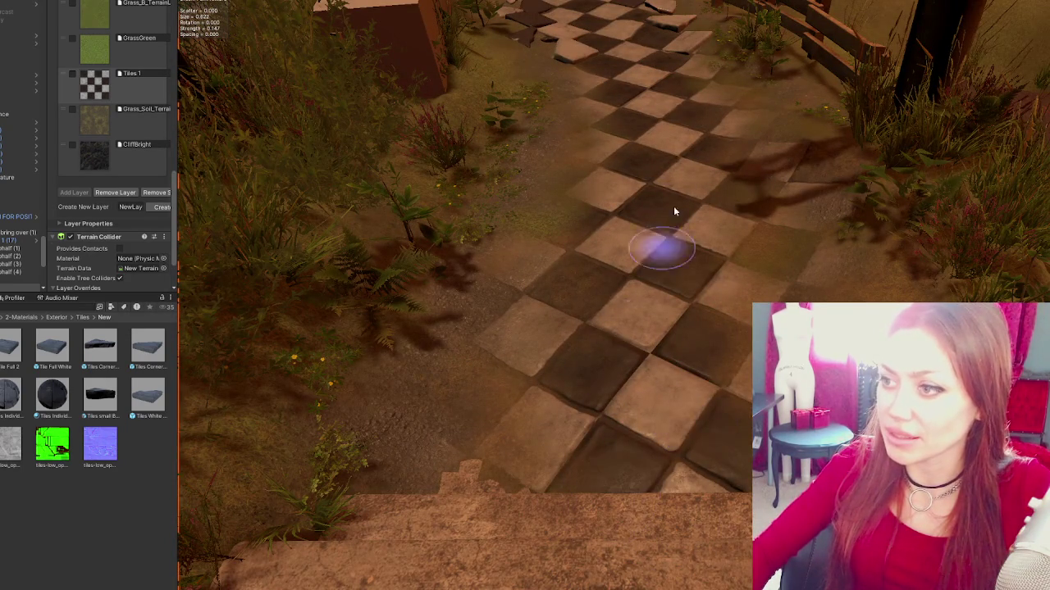
scroll(663, 140, down, 3)
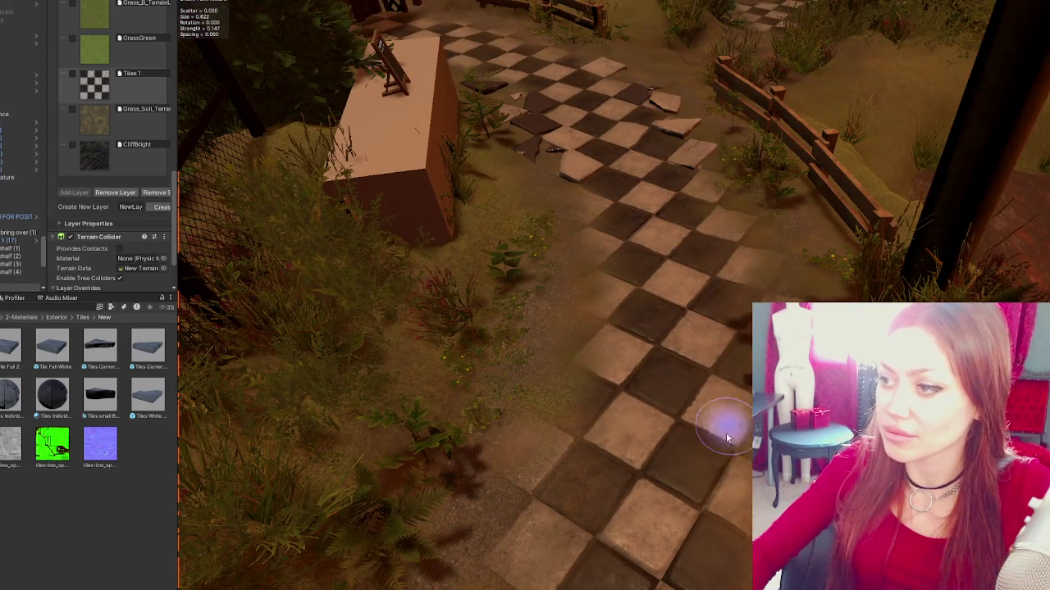
scroll(725, 433, up, 3)
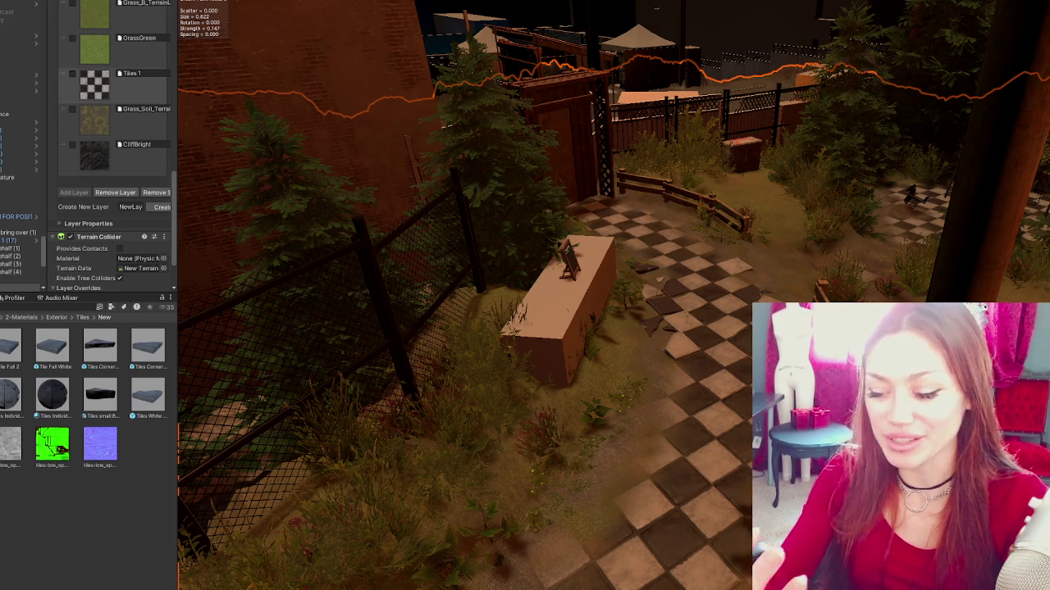
scroll(648, 353, up, 2)
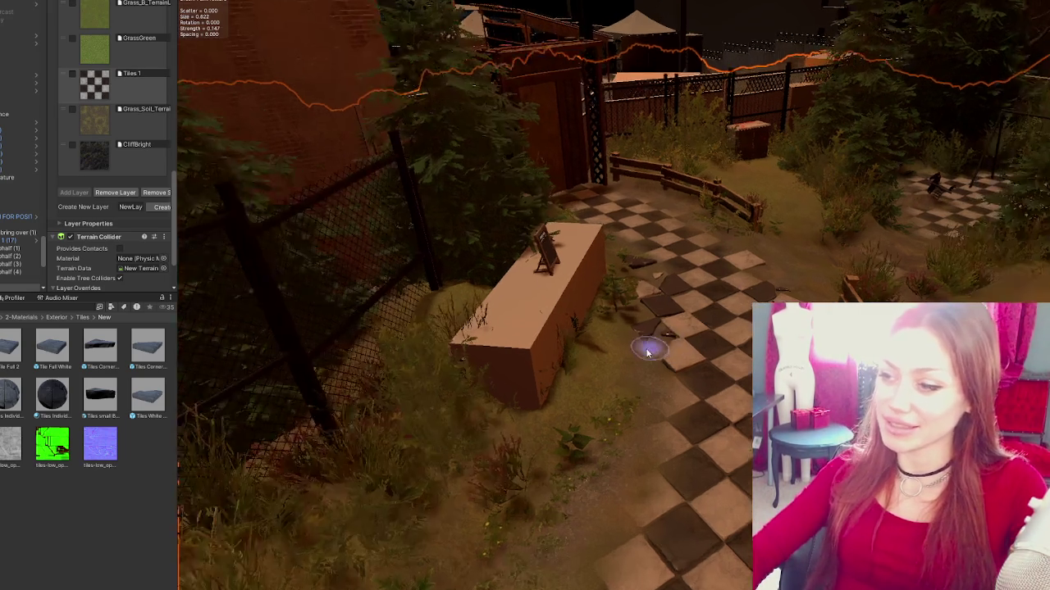
- Push the white corner piece further along the path at an uneven tilt
scroll(649, 352, up, 2)
scroll(703, 335, up, 3)
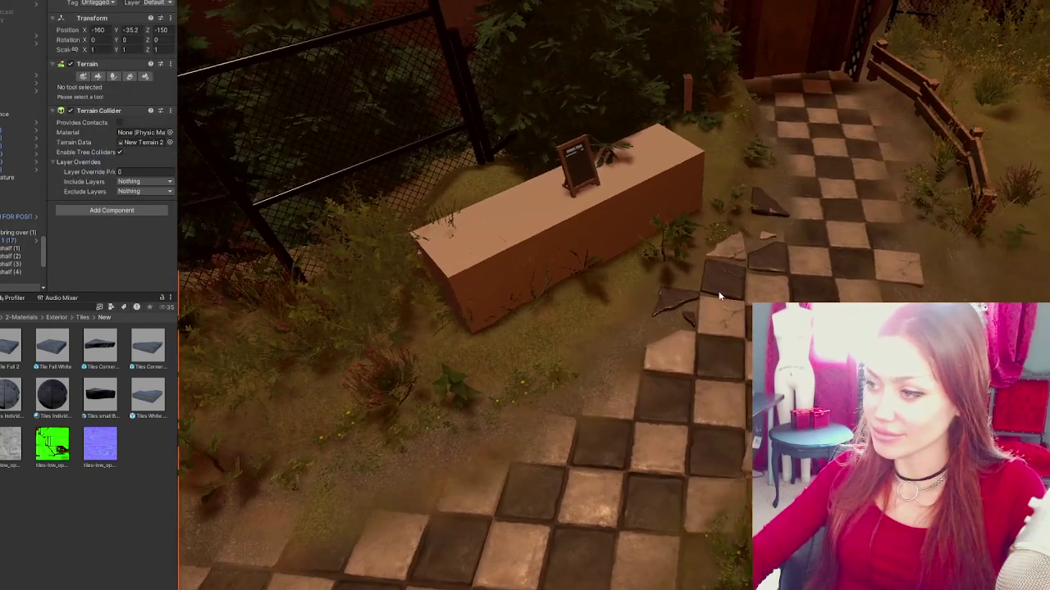
click(725, 303)
mouse_move(667, 299)
mouse_down()
mouse_move(495, 373)
mouse_move(529, 350)
mouse_move(497, 275)
mouse_move(529, 419)
mouse_move(705, 493)
mouse_move(607, 401)
mouse_move(739, 562)
mouse_move(749, 545)
mouse_move(748, 557)
mouse_move(742, 533)
mouse_up()
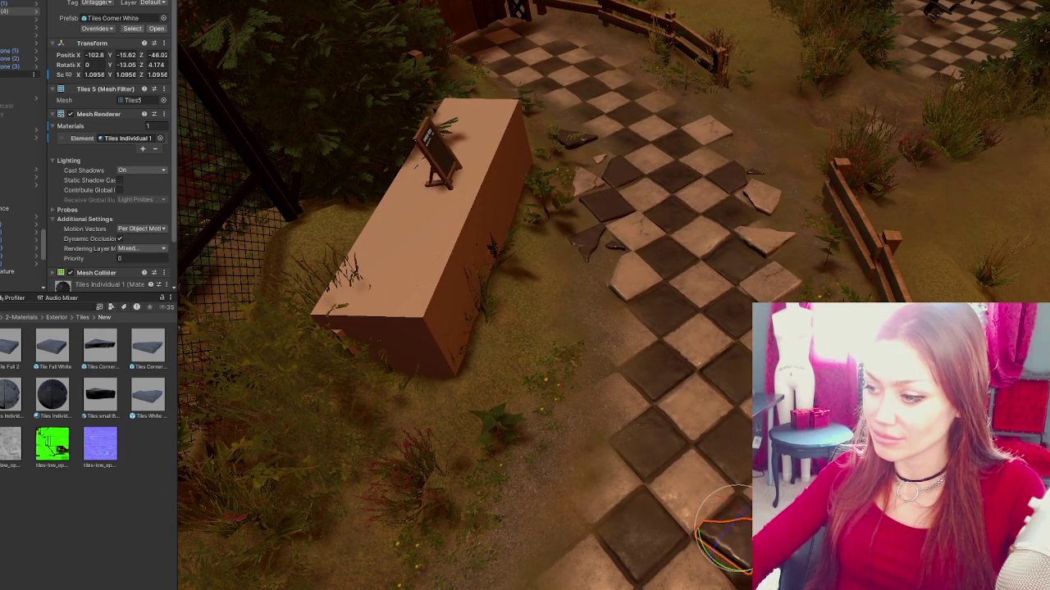
key(w)
drag(743, 406, 771, 386)
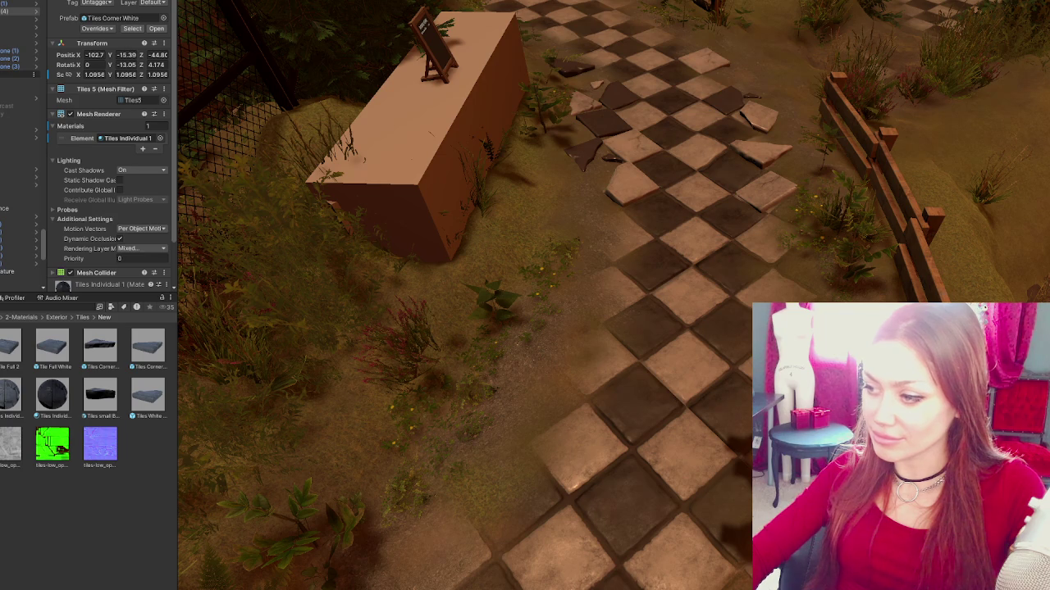
drag(771, 386, 775, 393)
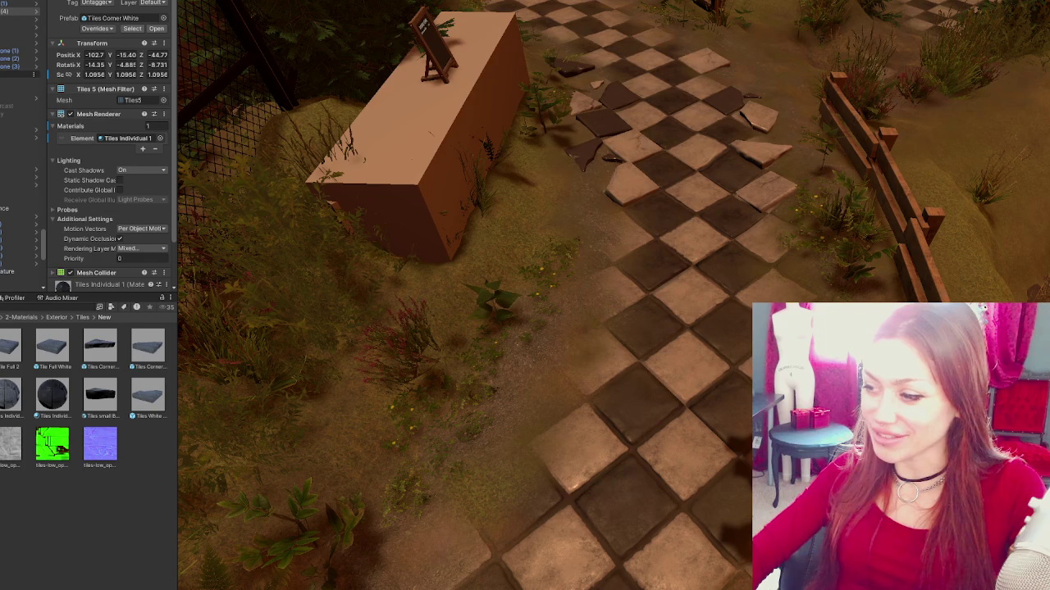
- Bring a small tile from the far checkered area beside the near path
click(758, 166)
click(761, 161)
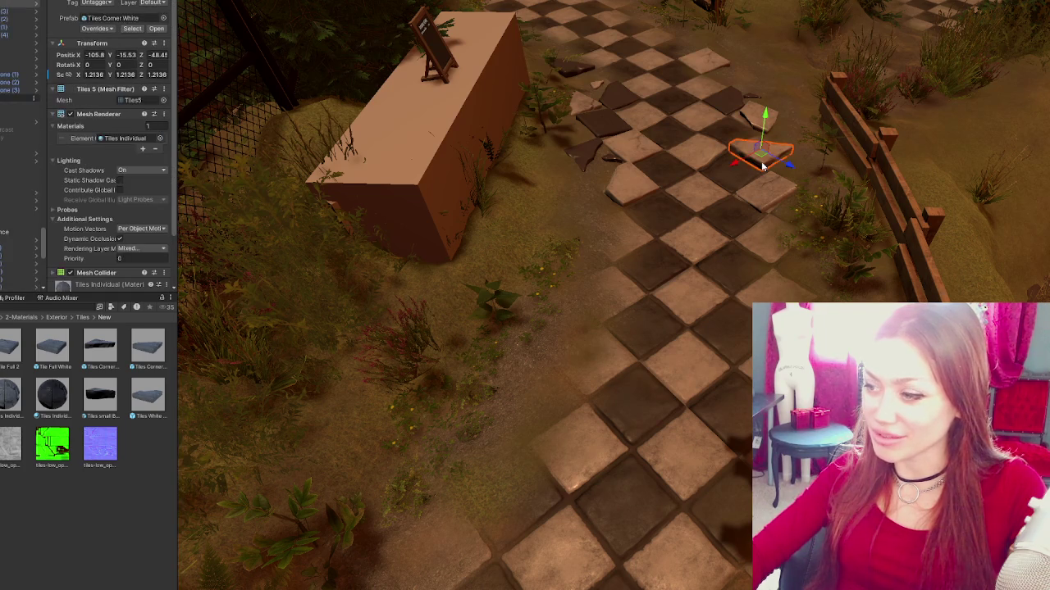
mouse_move(737, 166)
mouse_down()
mouse_move(434, 345)
mouse_move(562, 494)
mouse_move(524, 451)
mouse_move(440, 470)
mouse_move(461, 421)
mouse_move(490, 469)
mouse_up()
- Sink the dark square tile at the near path edge, tilted and enlarged to about 1.27
click(613, 129)
mouse_move(629, 139)
mouse_down()
mouse_move(722, 217)
mouse_move(726, 243)
mouse_move(652, 307)
mouse_up()
drag(603, 355, 498, 372)
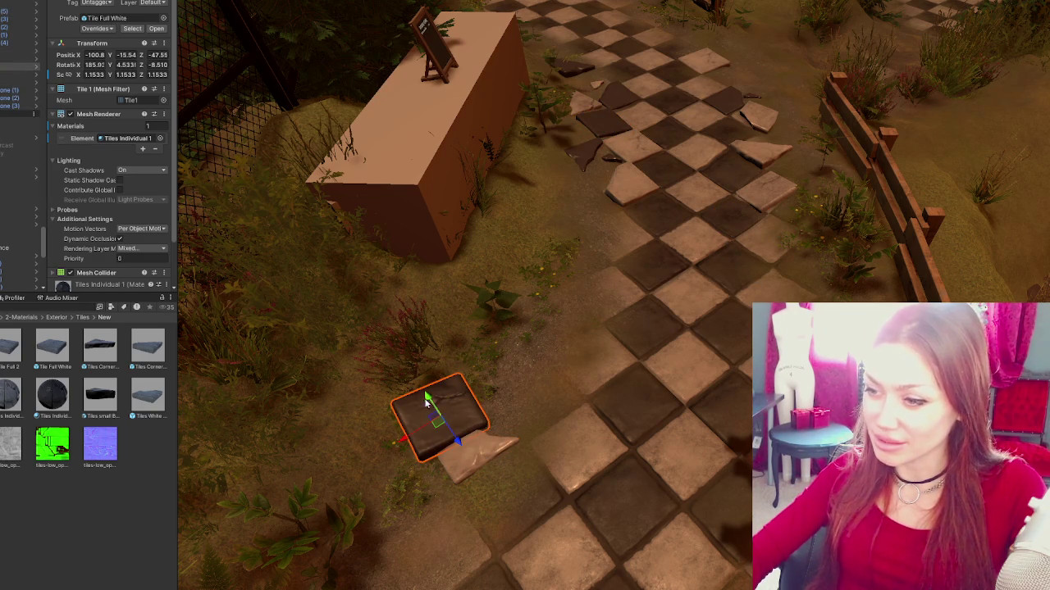
mouse_move(459, 443)
mouse_down()
mouse_move(525, 527)
mouse_move(502, 489)
mouse_move(497, 515)
mouse_move(514, 487)
mouse_move(509, 503)
mouse_move(498, 494)
mouse_move(626, 361)
mouse_up()
key(e)
key(w)
key(e)
key(r)
key(e)
- Sink the tile with the missing white edge slightly into the ground
key(w)
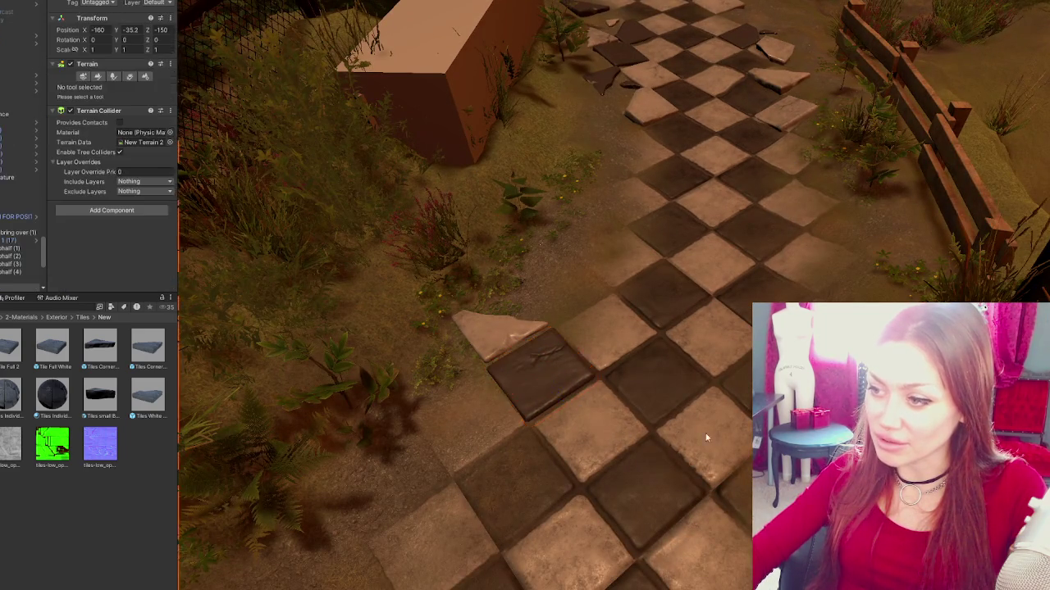
drag(680, 433, 593, 369)
key(e)
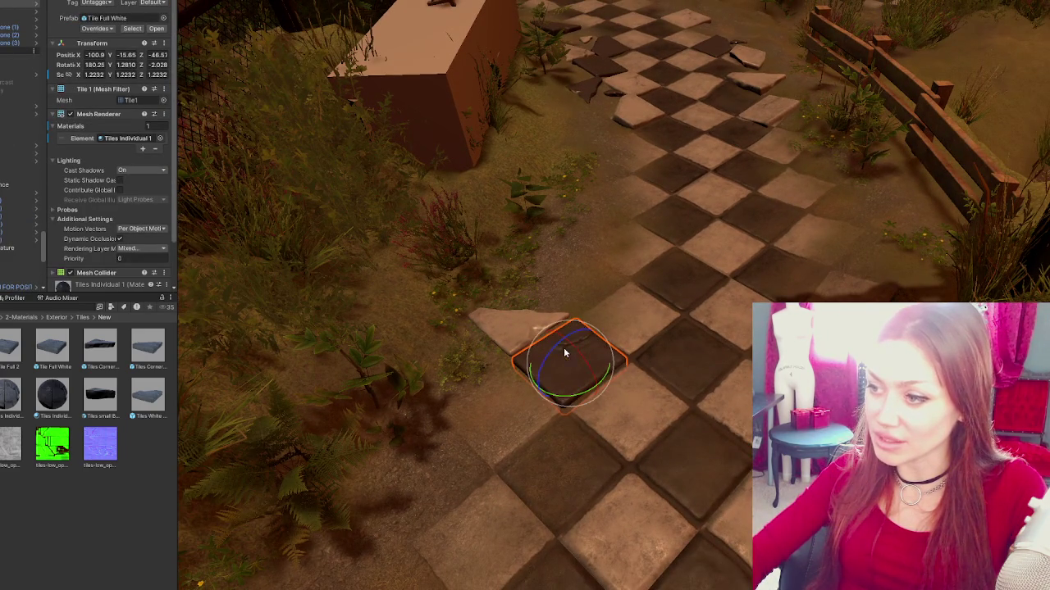
click(640, 112)
key(w)
mouse_move(628, 86)
mouse_down()
mouse_move(642, 109)
mouse_move(557, 202)
mouse_move(616, 216)
mouse_move(660, 246)
mouse_move(656, 237)
mouse_move(605, 266)
mouse_move(760, 239)
mouse_move(741, 248)
mouse_up()
key(e)
key(w)
key(e)
key(w)
- Duplicate the tile, turn the copy slightly and enlarge it a little
key(ctrl+d)
key(e)
key(w)
key(e)
drag(630, 268, 643, 271)
key(w)
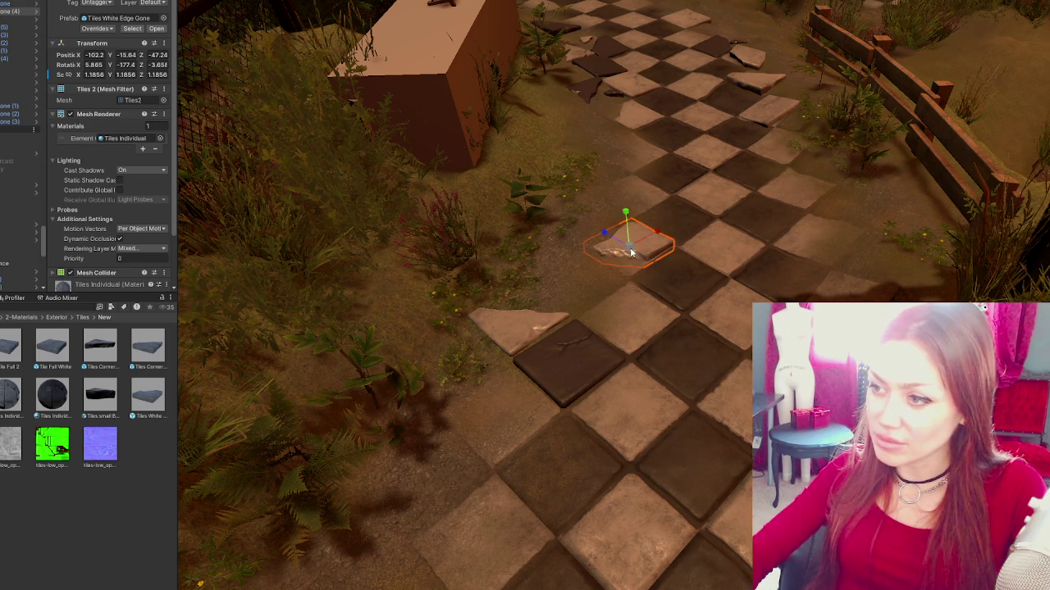
key(r)
mouse_move(627, 242)
mouse_down()
mouse_move(628, 214)
mouse_move(755, 196)
mouse_move(753, 174)
mouse_move(722, 295)
mouse_move(651, 402)
mouse_move(800, 164)
mouse_up()
- Nudge the enlarged tile copy along its X axis and forward into place
key(e)
key(w)
drag(816, 207, 773, 228)
mouse_move(781, 230)
mouse_down()
mouse_move(799, 197)
mouse_move(807, 208)
mouse_move(811, 200)
mouse_up()
key(e)
key(w)
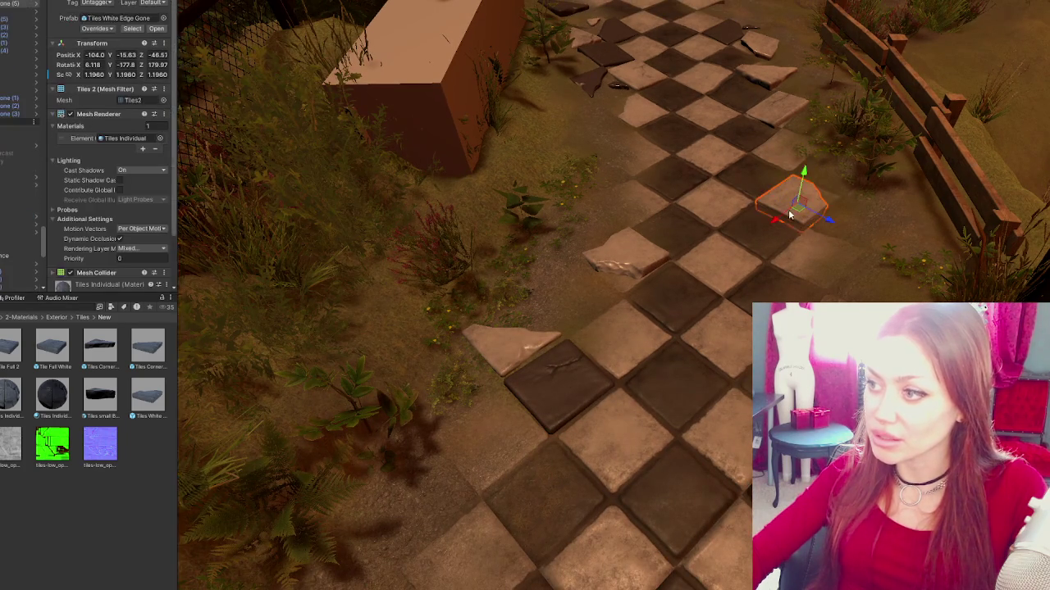
scroll(827, 219, up, 3)
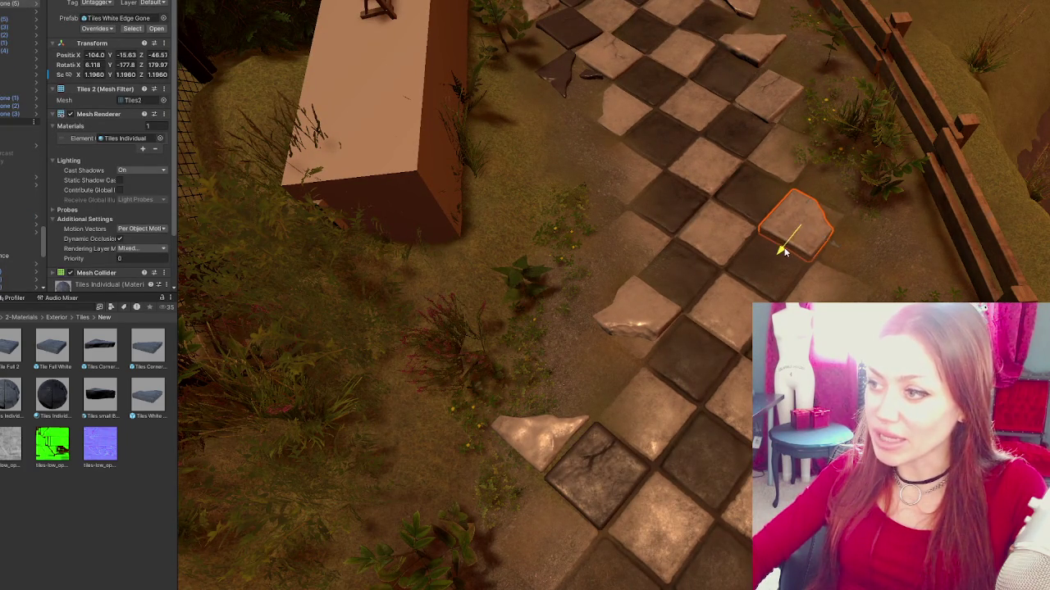
drag(835, 243, 835, 243)
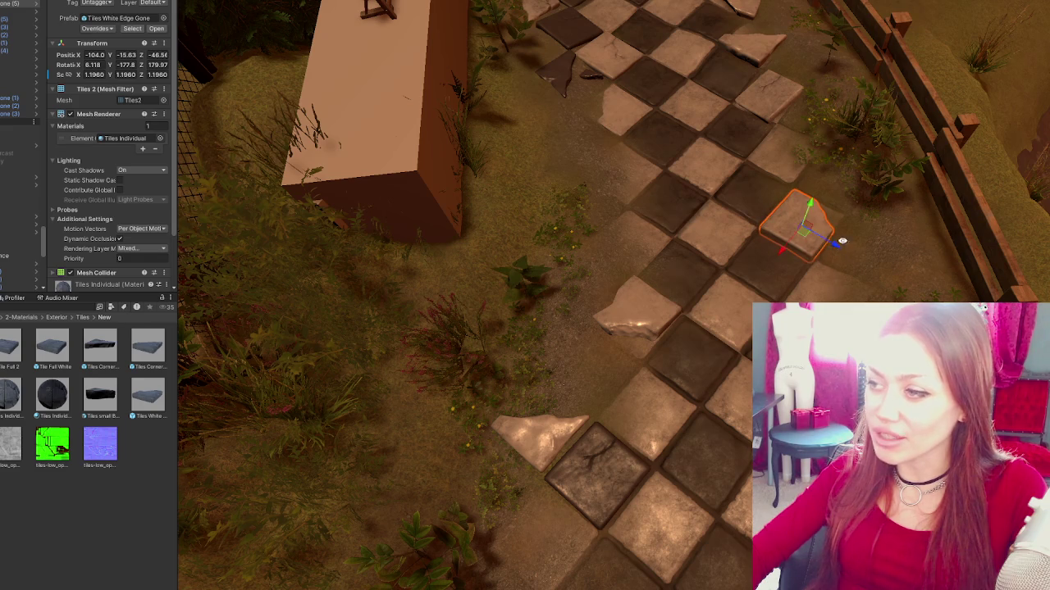
scroll(825, 187, down, 3)
scroll(621, 84, down, 2)
- Slide a dark tile down-left and move a duplicate to the path's lower-left edge
mouse_move(607, 94)
mouse_down()
mouse_move(692, 122)
mouse_move(636, 179)
mouse_up()
click(720, 138)
mouse_move(720, 138)
mouse_down()
mouse_move(616, 182)
mouse_move(645, 223)
mouse_up()
key(e)
key(w)
key(ctrl+d)
mouse_move(632, 187)
mouse_down()
mouse_move(537, 237)
mouse_move(613, 310)
mouse_move(447, 410)
mouse_up()
- Tip the light duplicate tile over and resize it to about 1.14 to fill the square
key(e)
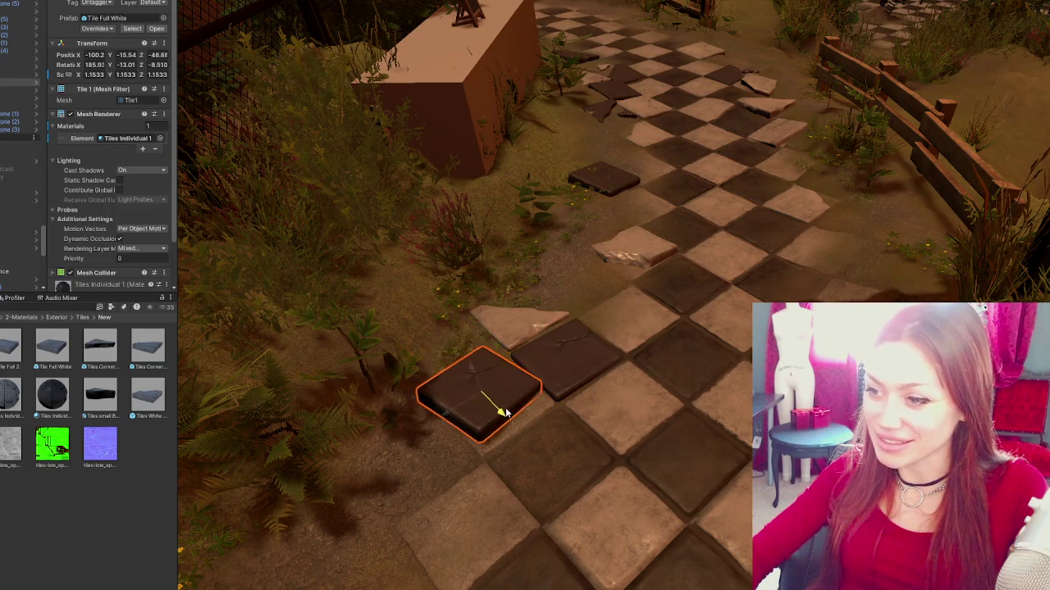
mouse_move(491, 366)
mouse_down()
mouse_move(599, 537)
mouse_move(480, 408)
mouse_move(533, 406)
mouse_move(438, 425)
mouse_move(513, 380)
mouse_move(513, 368)
mouse_move(483, 373)
mouse_up()
key(w)
mouse_move(501, 414)
mouse_down()
mouse_move(496, 446)
mouse_move(456, 433)
mouse_move(493, 413)
mouse_up()
key(e)
key(w)
key(r)
click(520, 430)
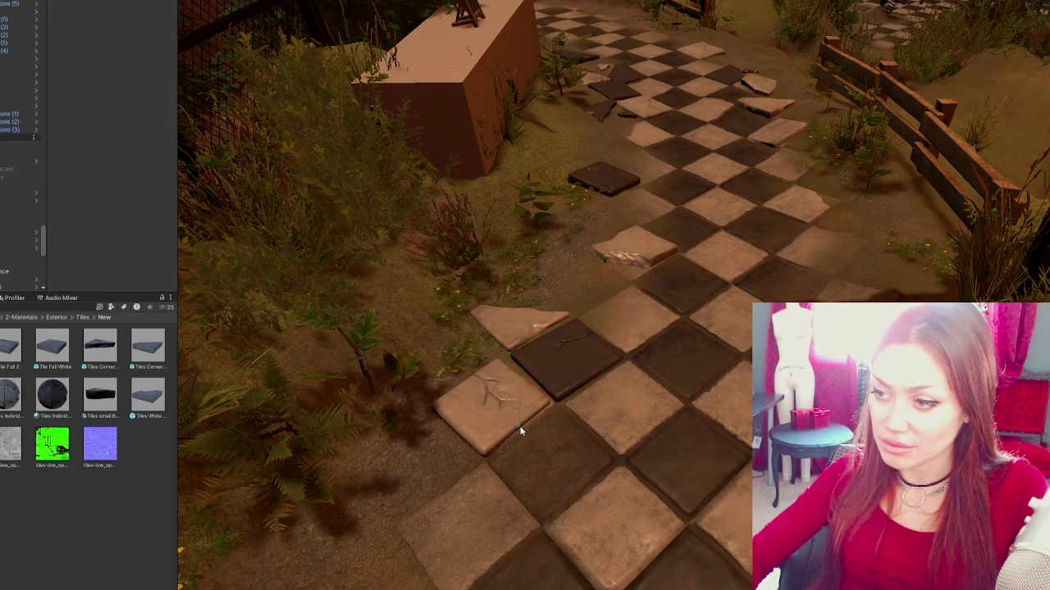
click(513, 426)
drag(494, 409, 498, 414)
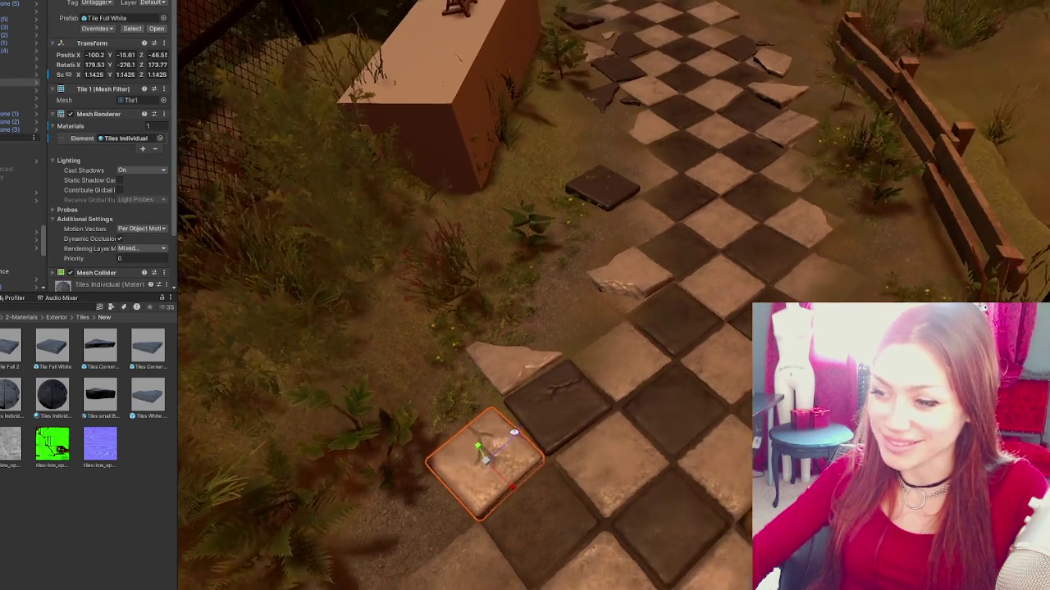
click(624, 480)
mouse_move(623, 478)
mouse_down()
mouse_move(673, 345)
mouse_move(495, 382)
mouse_move(317, 388)
mouse_move(237, 360)
mouse_move(529, 381)
mouse_up()
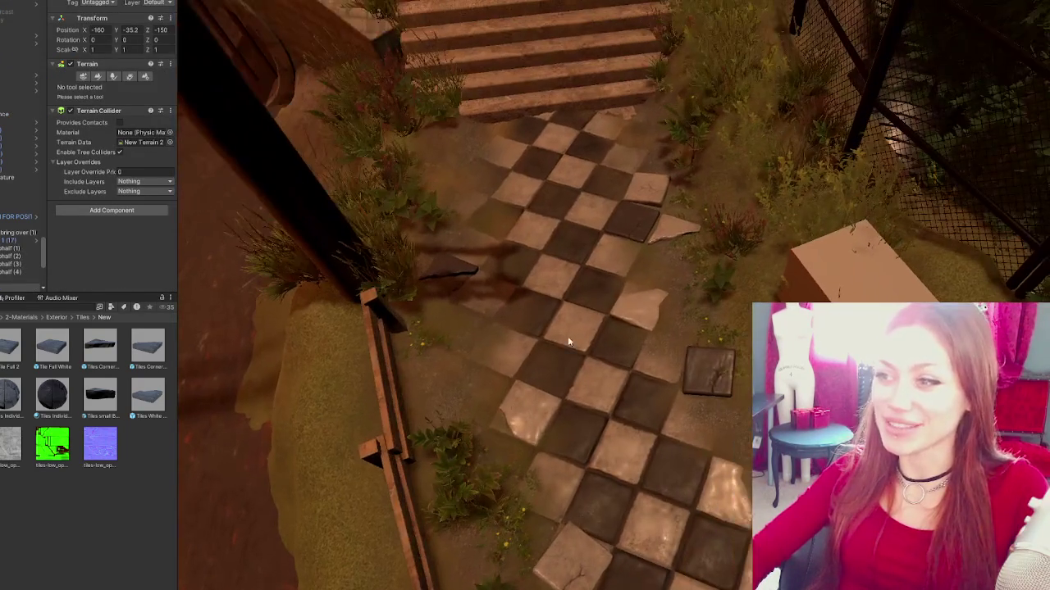
- Move a small tile up to sit near the top of the path
click(646, 305)
drag(674, 326, 531, 256)
key(ctrl+z)
mouse_move(674, 326)
mouse_down()
mouse_move(458, 244)
mouse_move(536, 200)
mouse_move(472, 210)
mouse_move(484, 215)
mouse_up()
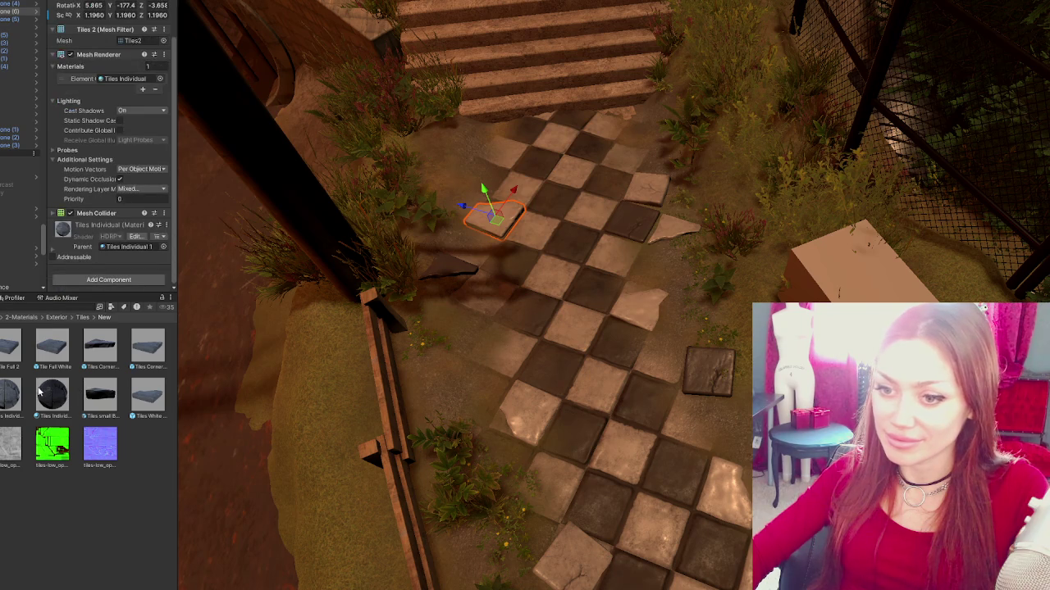
click(493, 392)
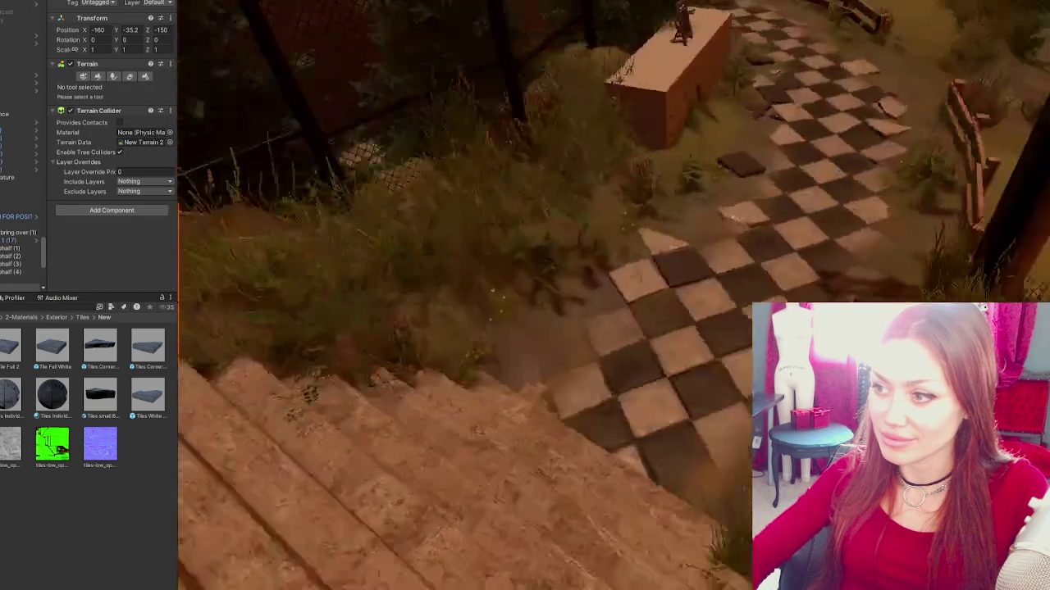
key(ctrl+z)
key(e)
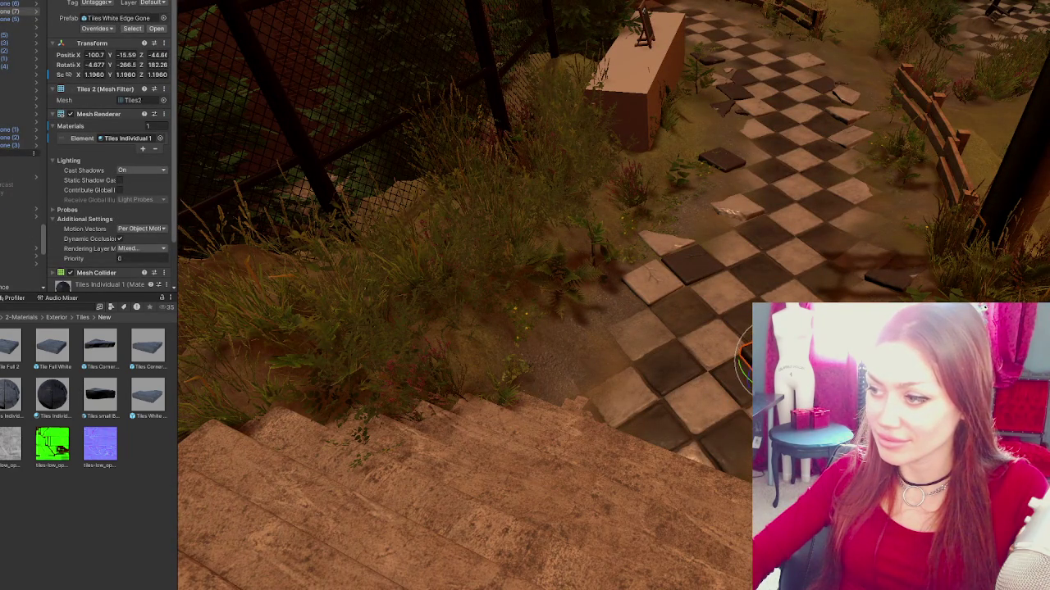
- Pull an edge tile off the checkerboard toward the stairs and tilt it slightly
click(697, 305)
key(w)
drag(685, 313, 564, 380)
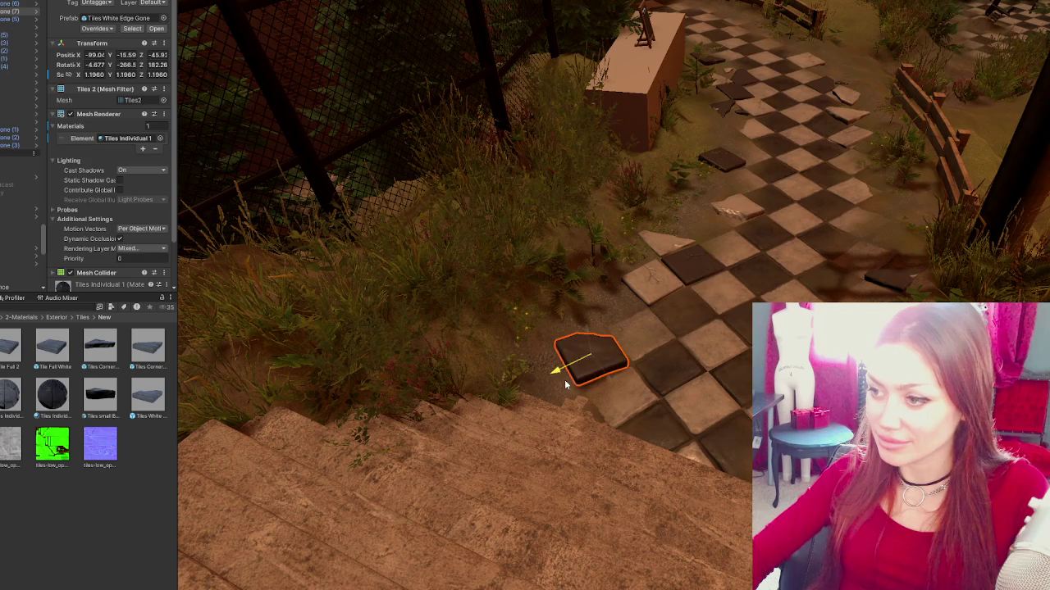
key(e)
mouse_move(585, 359)
mouse_down()
mouse_move(577, 362)
mouse_move(584, 344)
mouse_move(613, 358)
mouse_up()
key(w)
key(e)
- Skew another edge tile and shift it toward the lower-right edge
click(660, 283)
key(w)
key(e)
mouse_move(666, 305)
mouse_down()
mouse_move(741, 469)
mouse_move(714, 436)
mouse_up()
key(w)
mouse_move(661, 299)
mouse_down()
mouse_move(762, 410)
mouse_move(757, 421)
mouse_move(749, 408)
mouse_up()
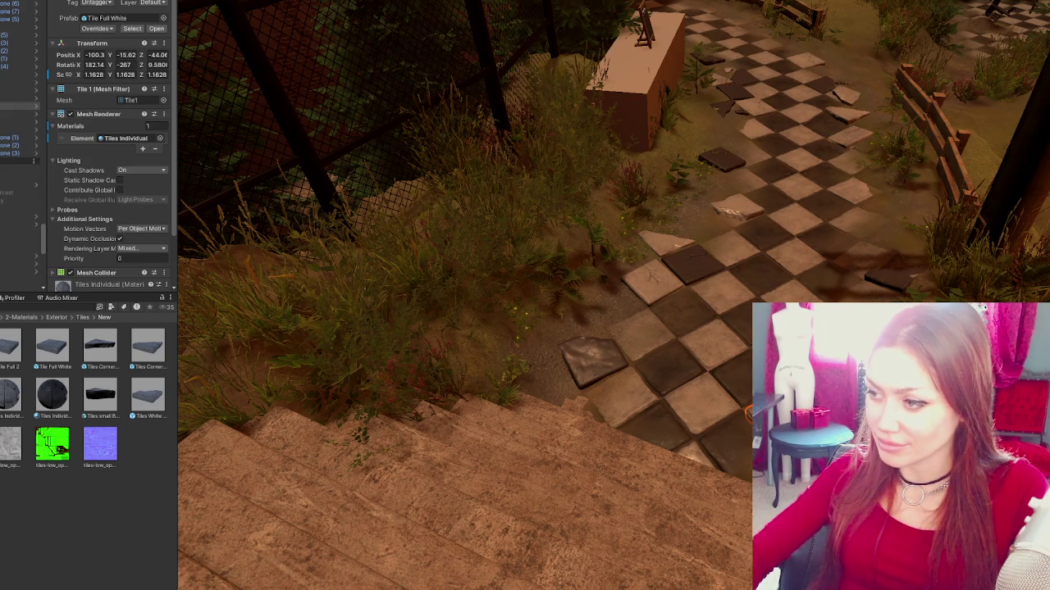
click(646, 472)
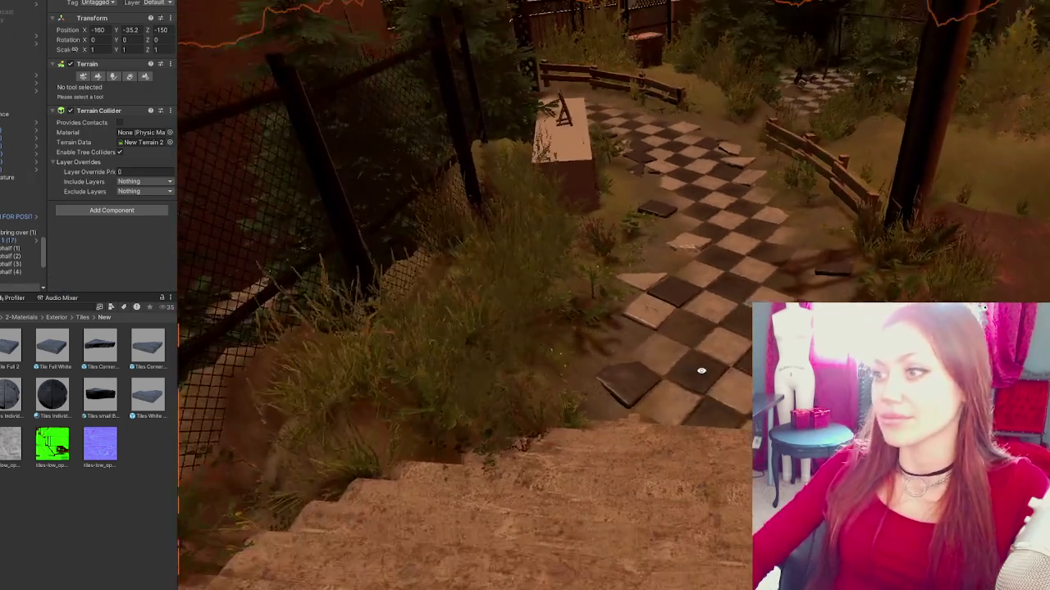
drag(701, 371, 703, 369)
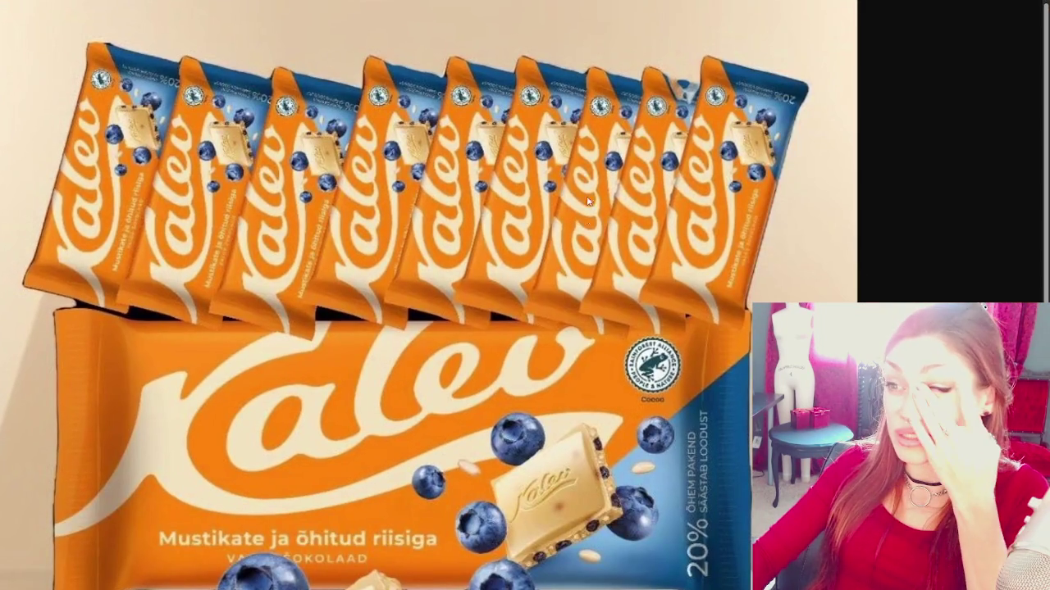
- Scroll through the Kalev chocolate bar image in Chrome
scroll(587, 201, down, 3)
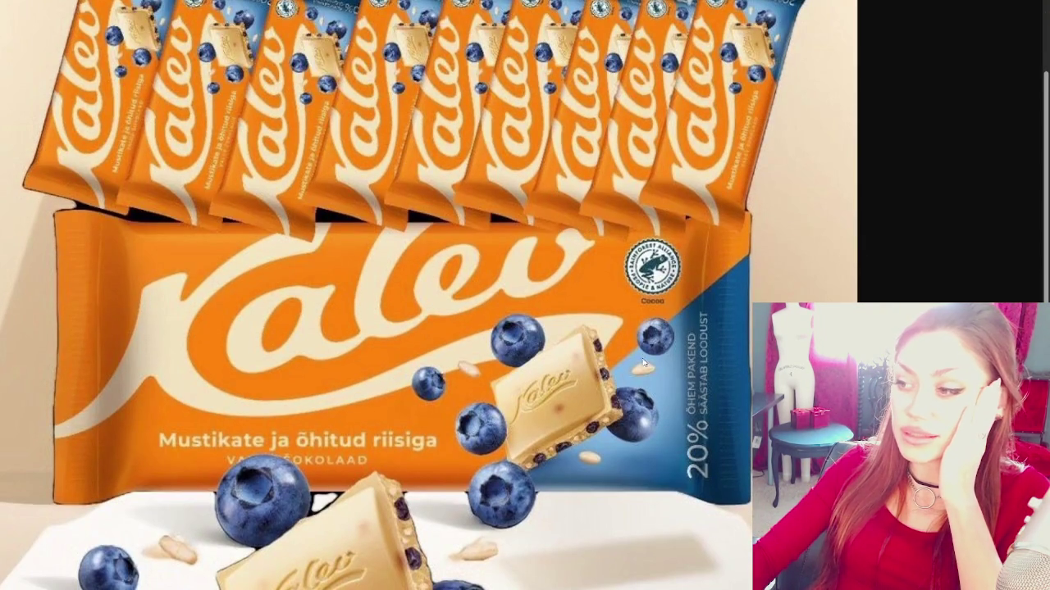
scroll(643, 354, down, 4)
scroll(633, 300, up, 3)
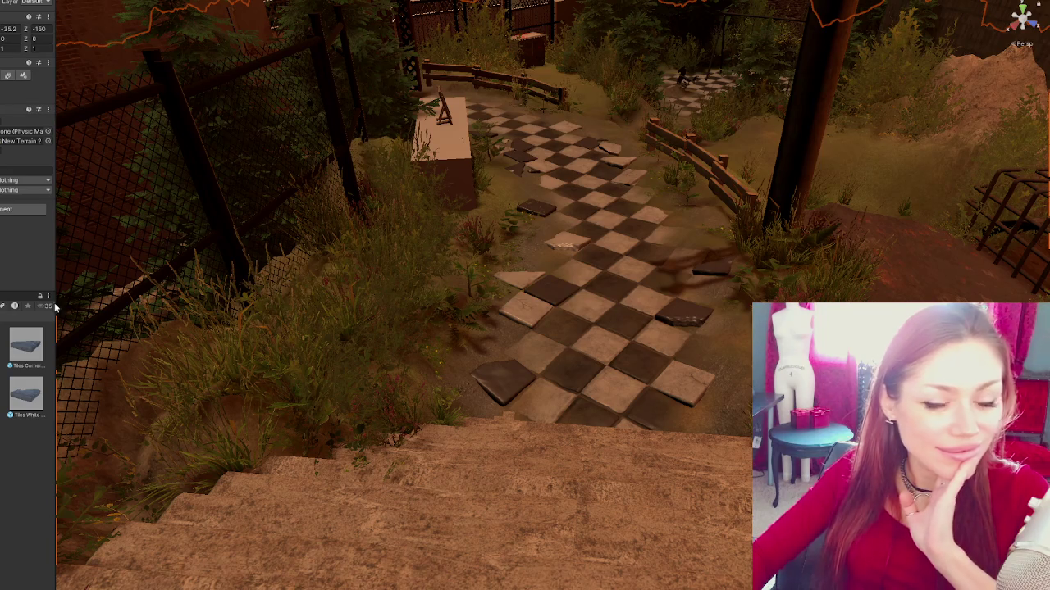
- Slide a floor tile near the stairs off the path to the lower right and angle it
scroll(525, 295, down, 2)
click(520, 300)
scroll(661, 325, up, 2)
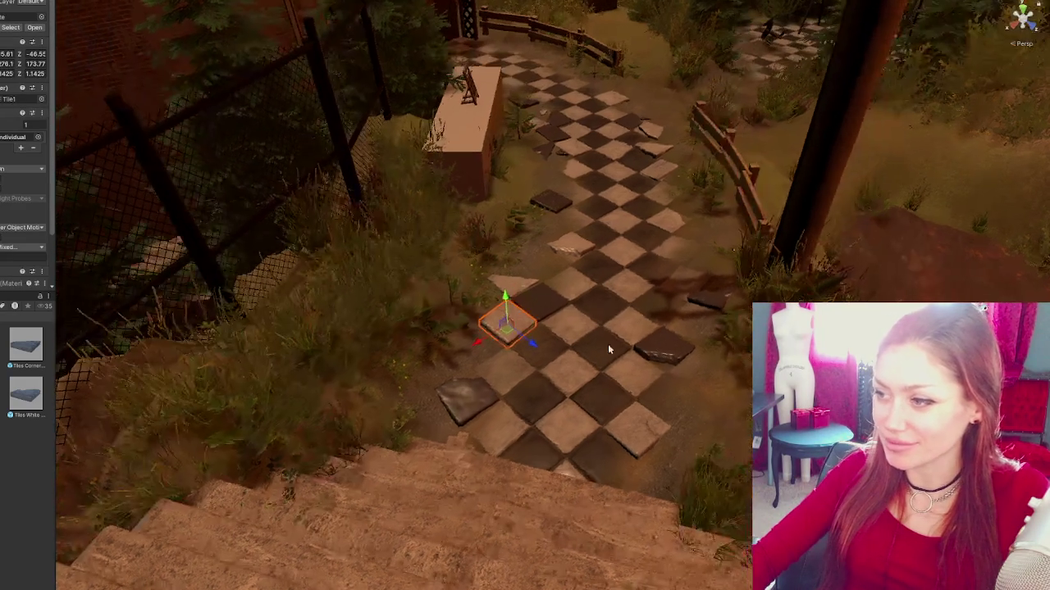
click(527, 297)
click(525, 294)
mouse_move(544, 301)
mouse_down()
mouse_move(658, 389)
mouse_move(734, 361)
mouse_move(705, 402)
mouse_move(651, 381)
mouse_move(693, 369)
mouse_move(713, 391)
mouse_move(713, 350)
mouse_move(696, 351)
mouse_move(705, 388)
mouse_move(710, 351)
mouse_move(608, 438)
mouse_up()
key(e)
key(w)
key(e)
key(w)
click(691, 362)
- Tilt the broken tile at the path edge slightly
click(704, 361)
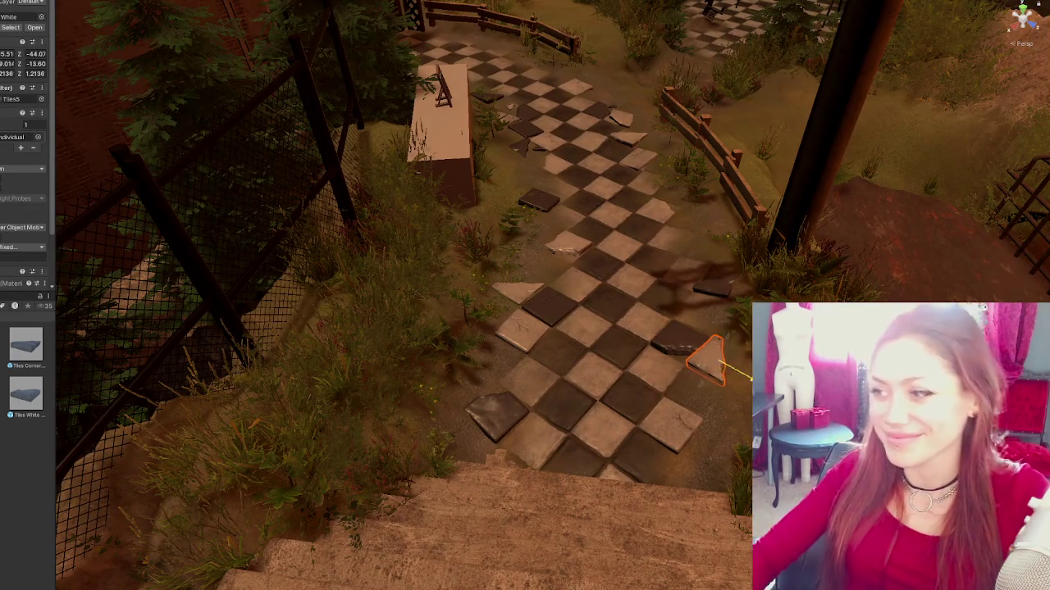
key(e)
drag(709, 354, 675, 340)
click(664, 339)
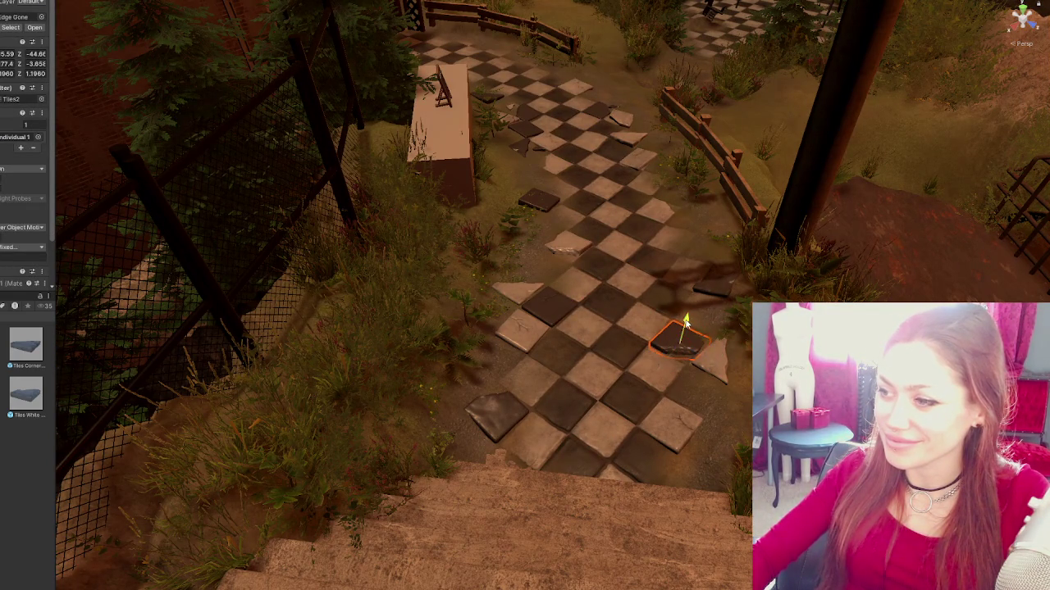
click(658, 332)
drag(658, 332, 623, 435)
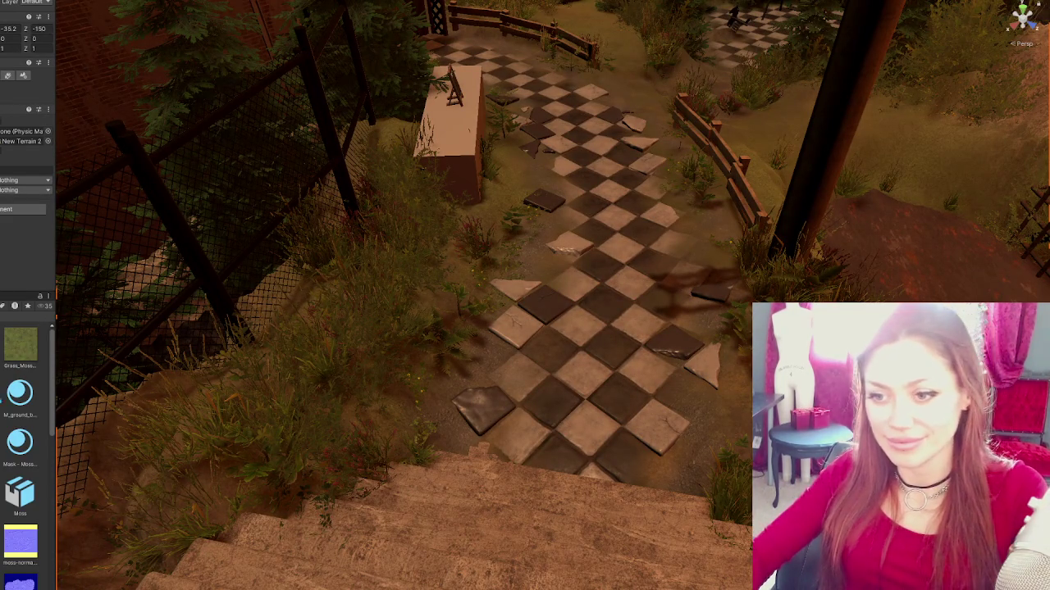
- Filter the project assets and drop a moss decal onto the path tiles, turning it
click(3, 306)
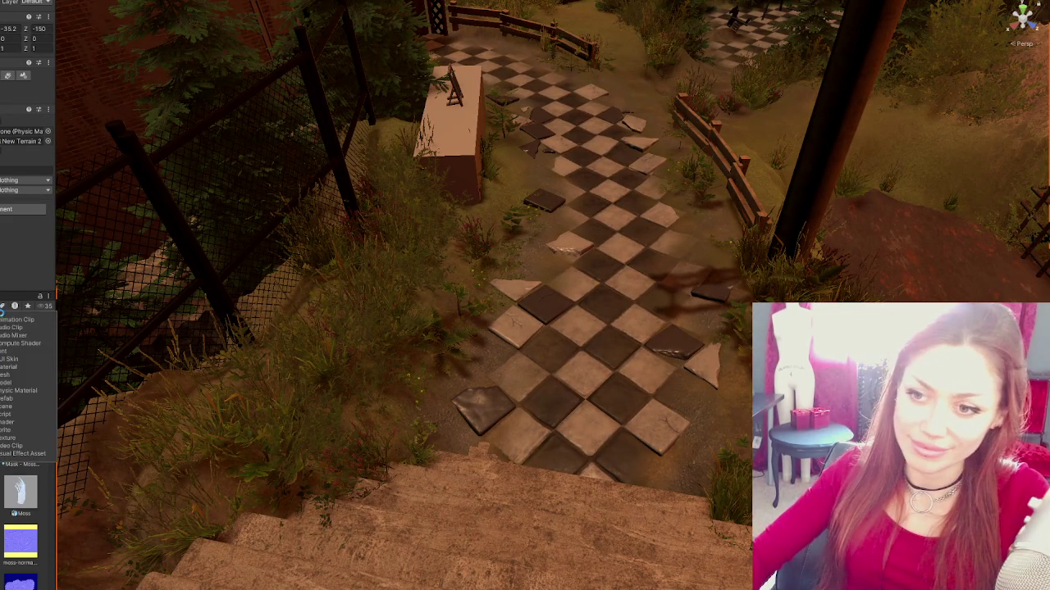
click(13, 400)
key(Escape)
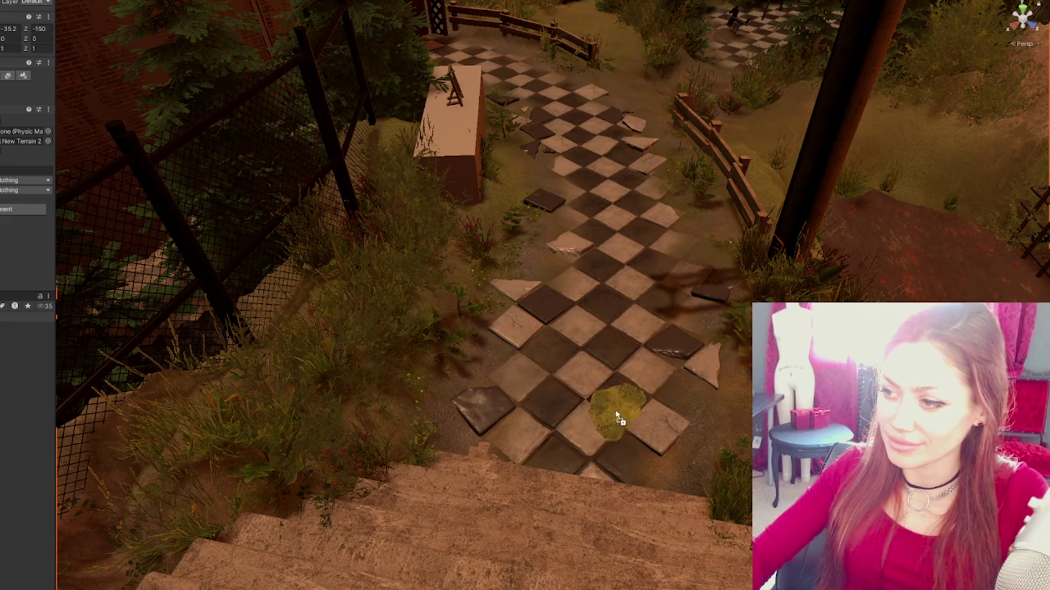
mouse_move(687, 427)
mouse_down()
mouse_move(632, 321)
mouse_move(647, 299)
mouse_move(638, 303)
mouse_move(666, 324)
mouse_up()
key(e)
drag(669, 318, 677, 337)
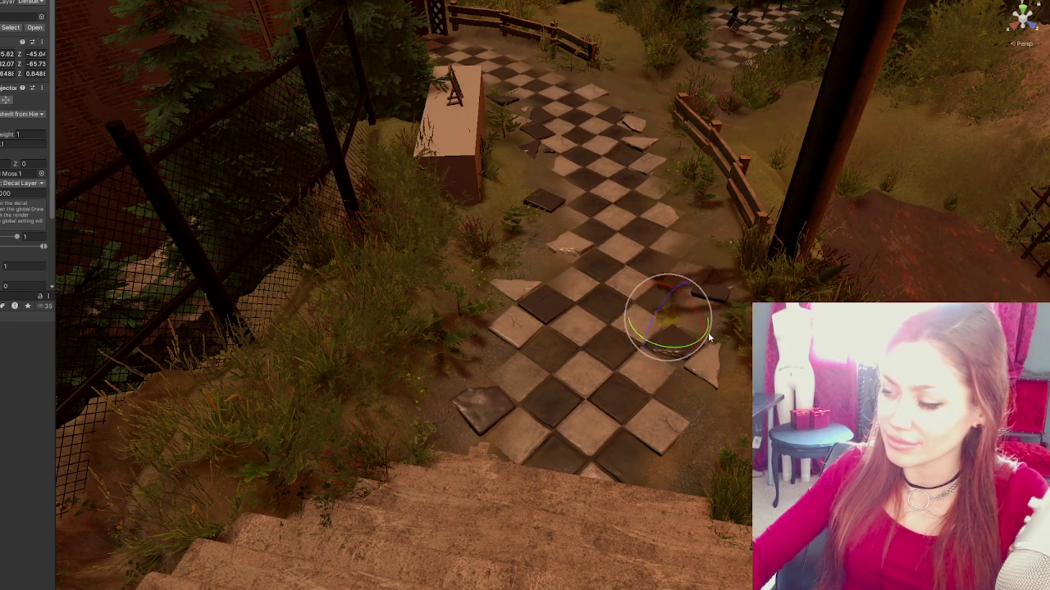
- From a near top-down view, enlarge the moss decal to about 0.75 scale
scroll(676, 344, down, 5)
scroll(636, 343, up, 10)
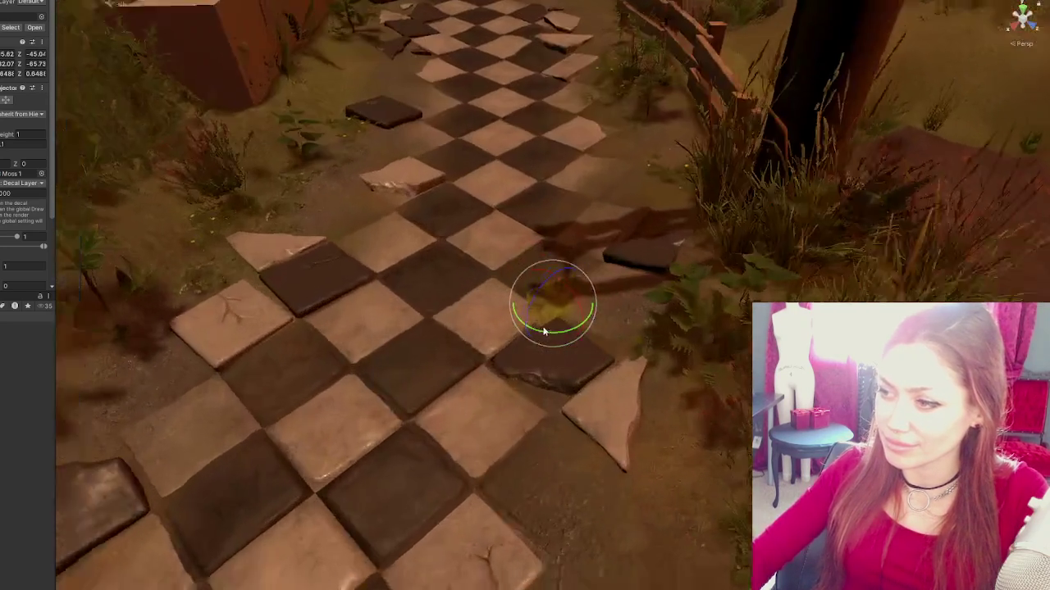
mouse_move(543, 329)
mouse_down()
mouse_move(591, 215)
mouse_move(366, 227)
mouse_move(463, 279)
mouse_move(535, 189)
mouse_move(559, 199)
mouse_move(345, 150)
mouse_move(348, 136)
mouse_move(310, 169)
mouse_move(332, 141)
mouse_move(344, 148)
mouse_move(326, 136)
mouse_up()
key(w)
key(r)
key(r)
key(e)
key(w)
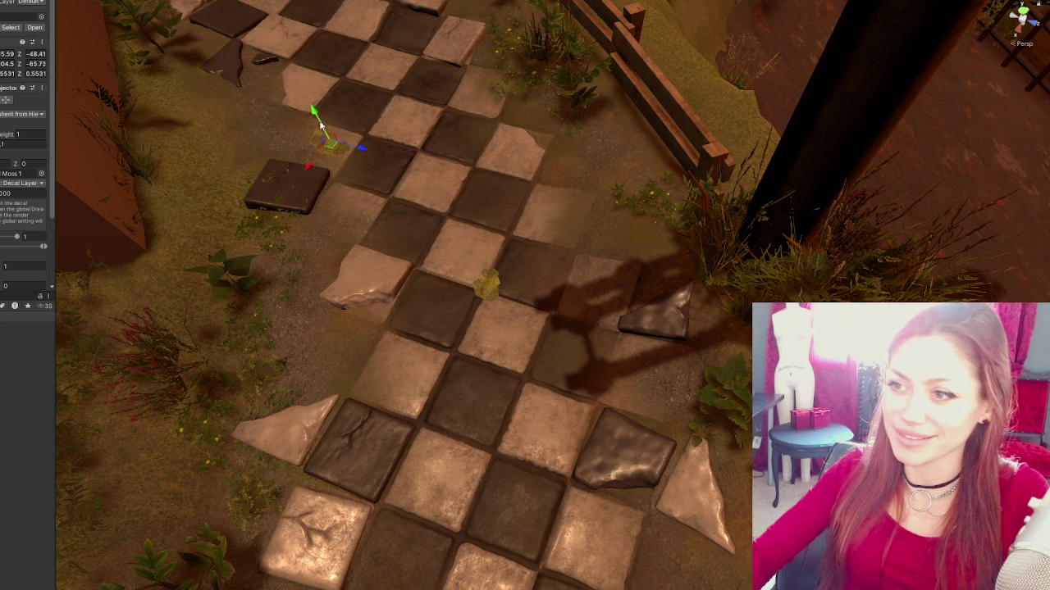
key(r)
mouse_move(323, 131)
mouse_down()
mouse_move(338, 162)
mouse_move(351, 172)
mouse_move(357, 162)
mouse_move(318, 159)
mouse_move(302, 183)
mouse_up()
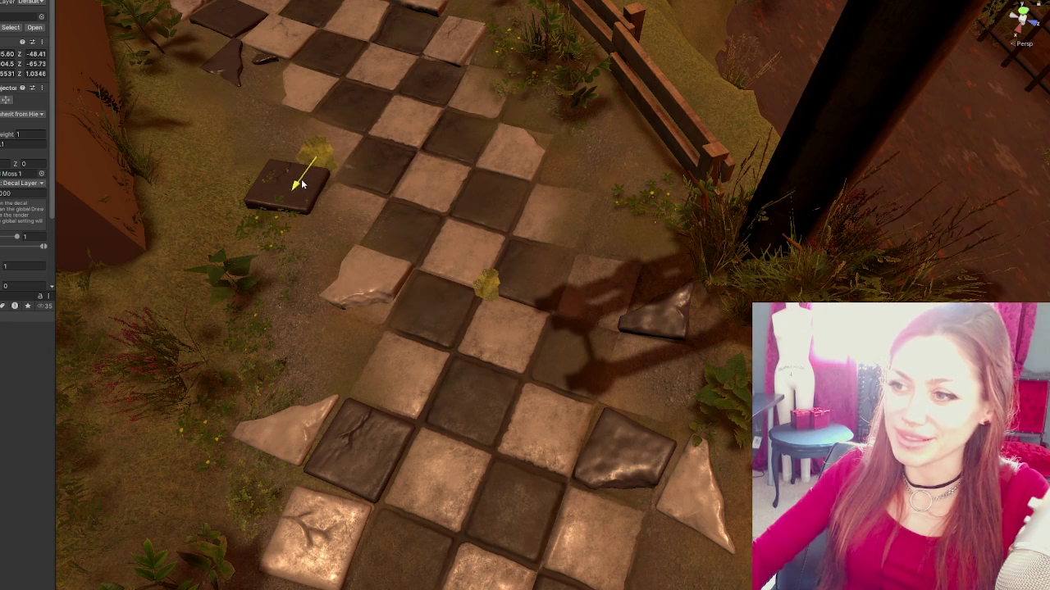
scroll(397, 182, down, 3)
scroll(397, 169, up, 2)
- Place a second moss decal and slide it onto the lower path tiles
drag(405, 166, 539, 233)
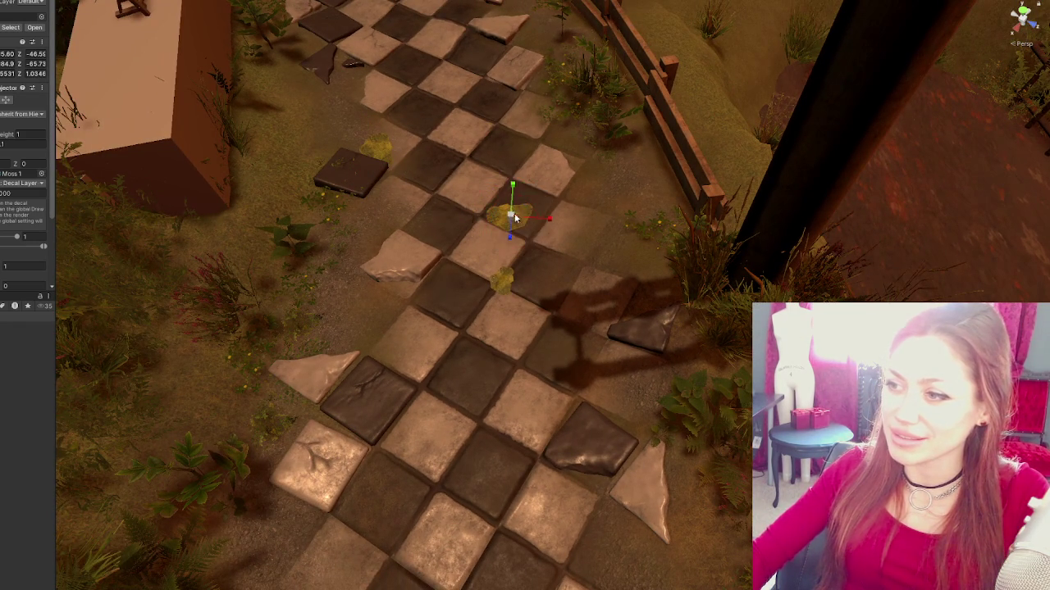
mouse_move(556, 216)
mouse_down()
mouse_move(592, 255)
mouse_move(564, 235)
mouse_up()
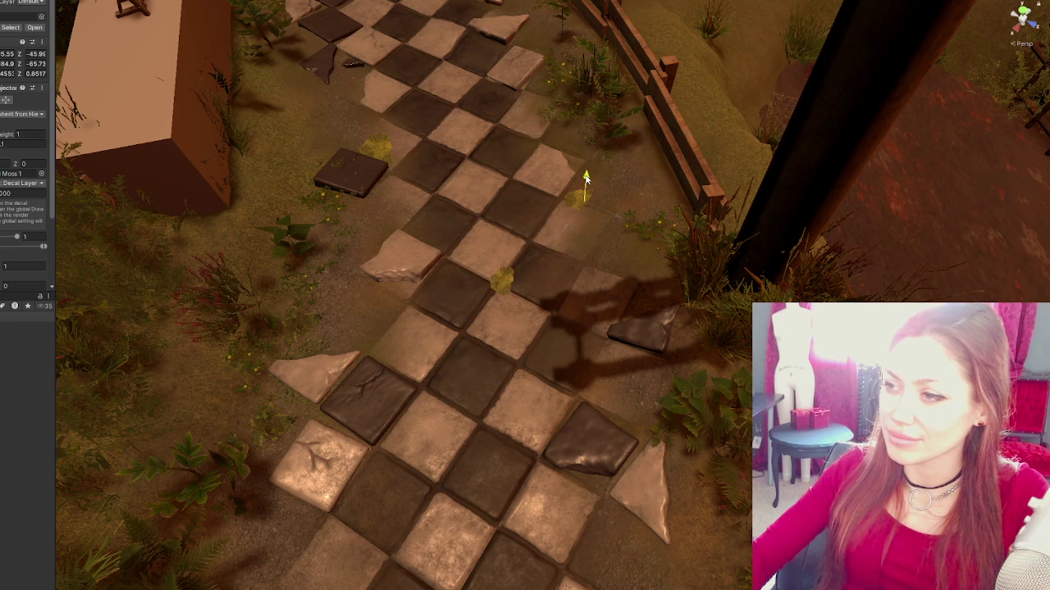
drag(584, 148, 584, 165)
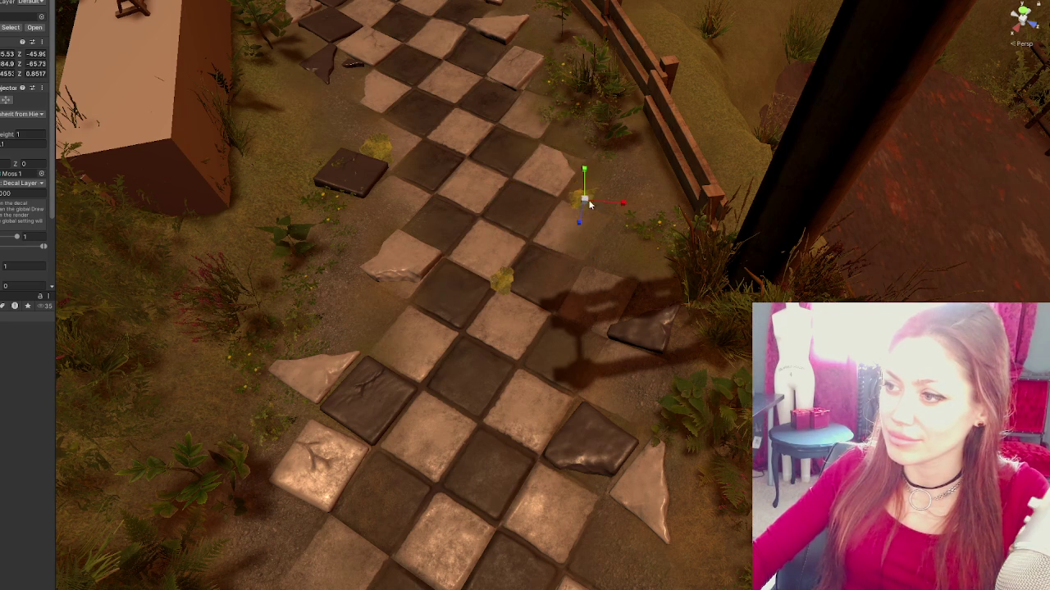
scroll(584, 170, down, 2)
scroll(572, 192, down, 5)
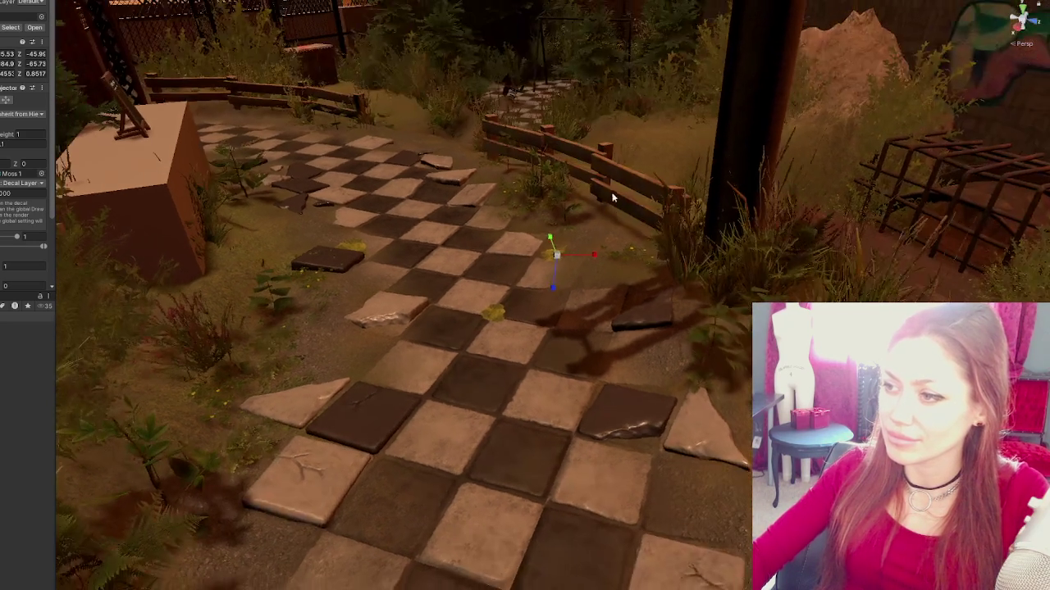
drag(565, 231, 564, 238)
key(w)
key(f)
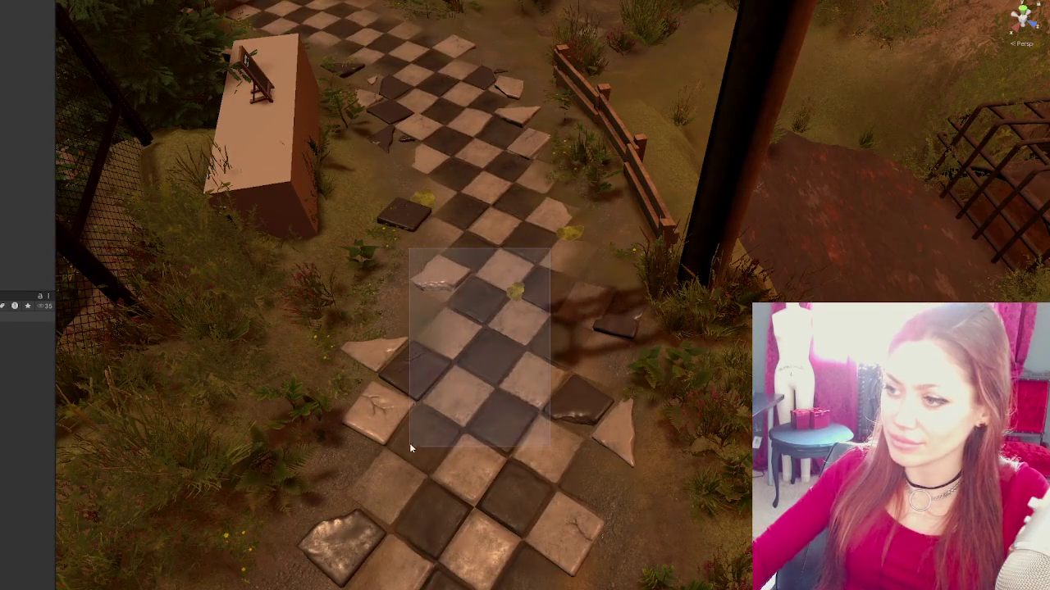
drag(551, 261, 385, 485)
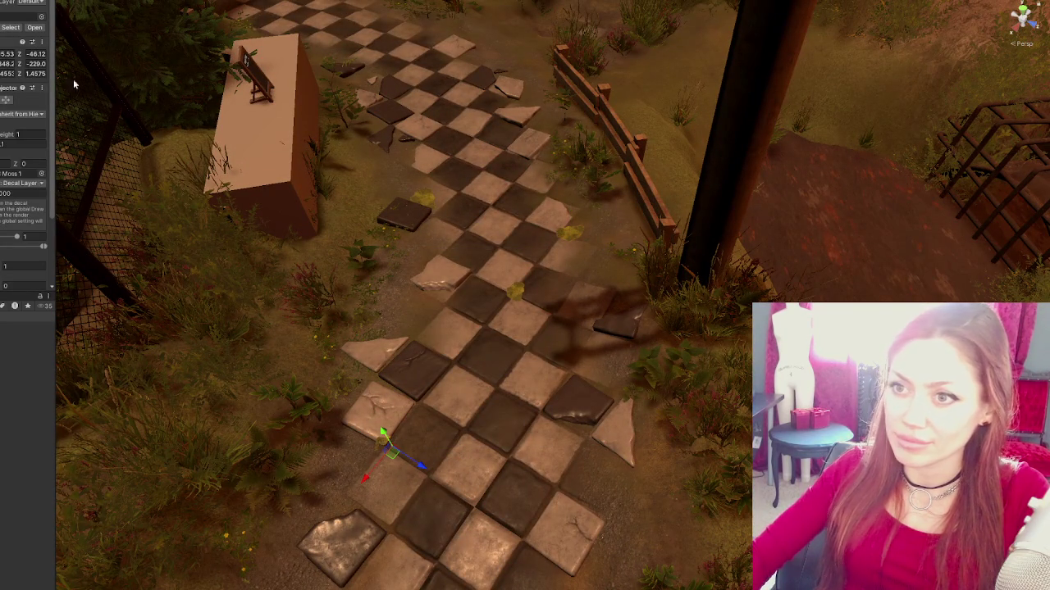
- Set the decal's Z rotation to 0 in the Inspector and shift it along its depth
click(37, 63)
text(0)
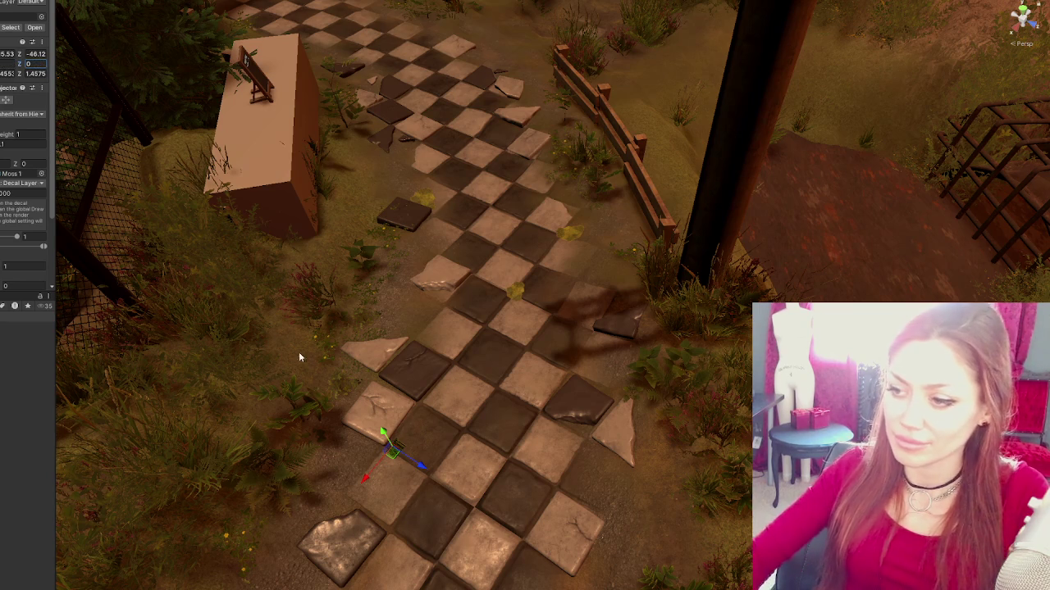
drag(390, 443, 388, 444)
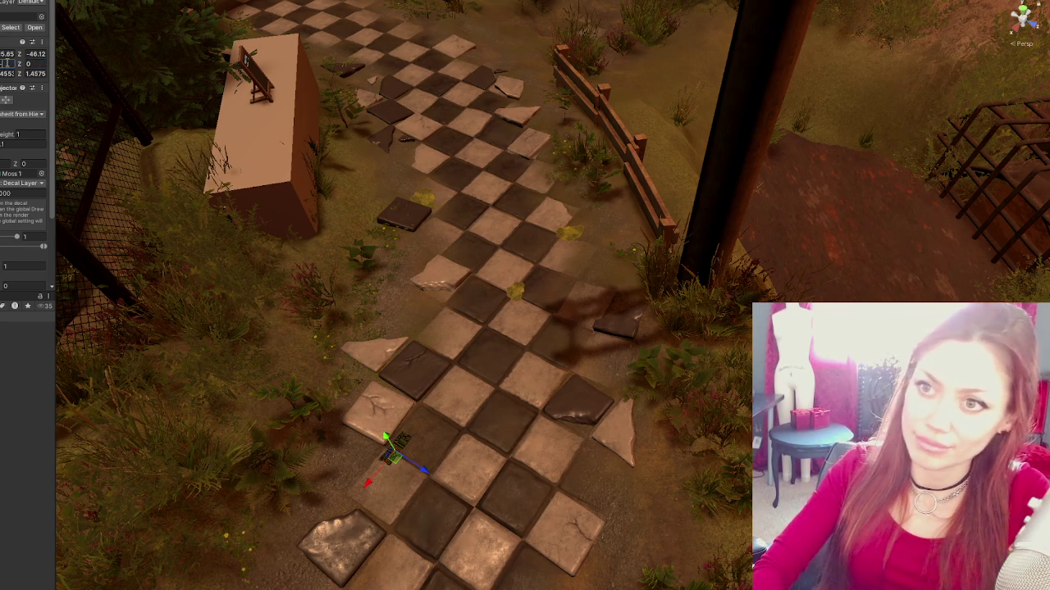
key(Tab)
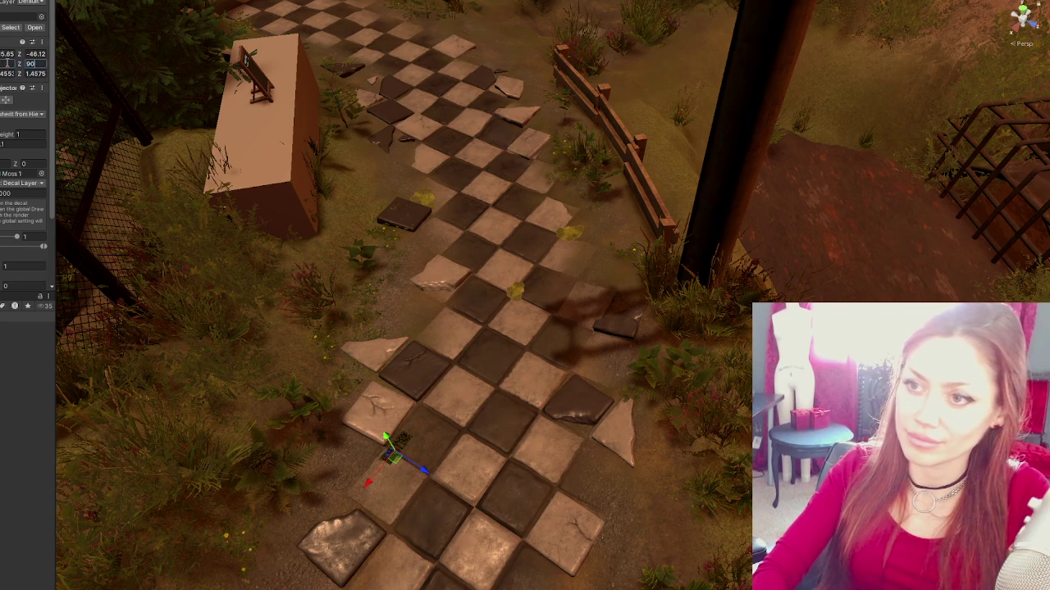
key(Return)
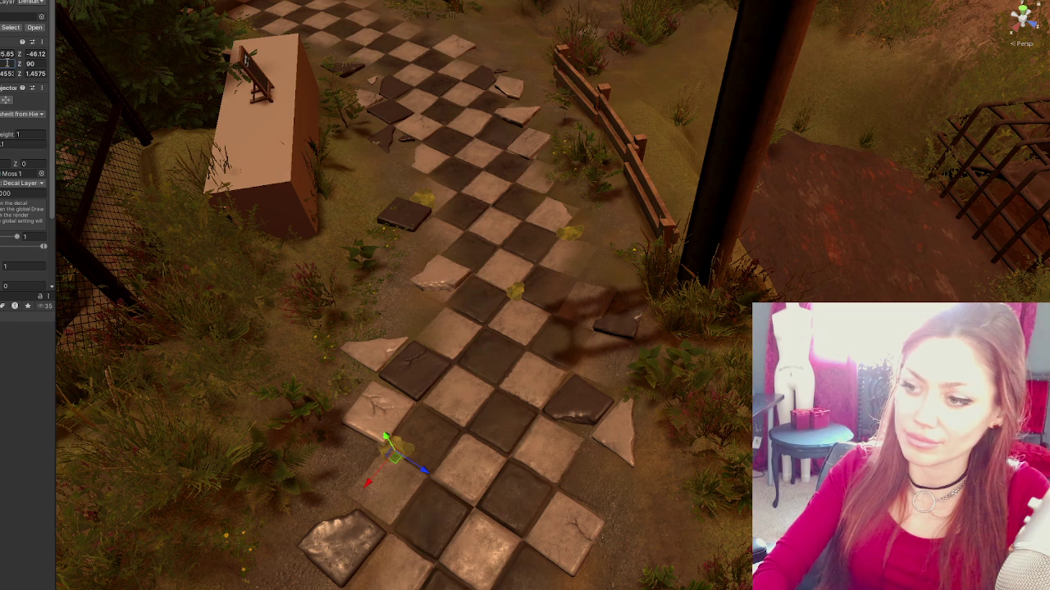
text(0)
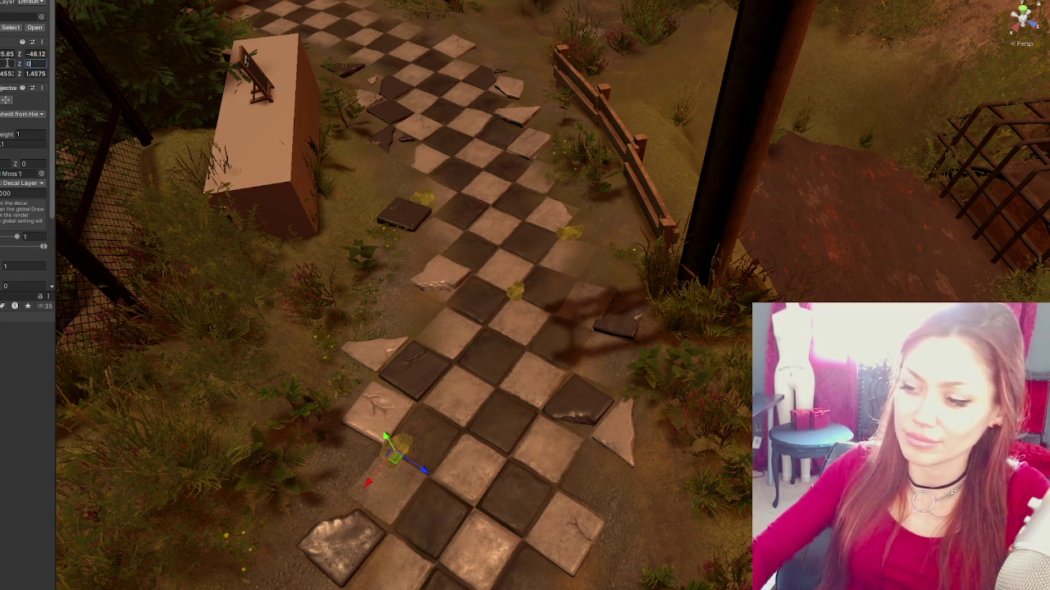
key(Return)
mouse_move(423, 483)
mouse_down()
mouse_move(336, 553)
mouse_move(417, 580)
mouse_move(402, 586)
mouse_move(349, 559)
mouse_up()
key(e)
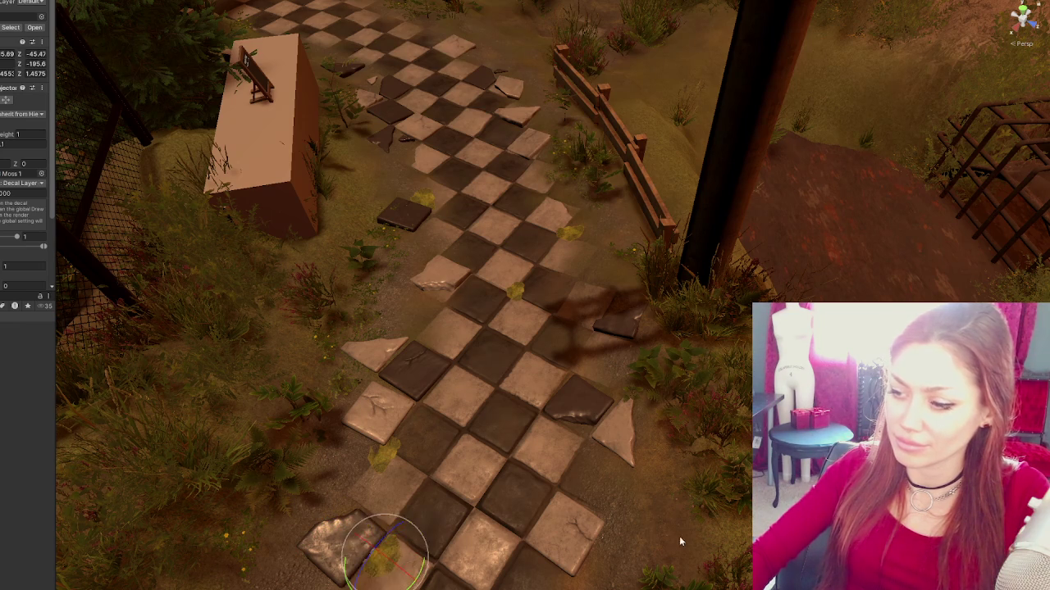
- Frame the 'Moss 1' decal and nudge it onto the tiles
key(f)
scroll(566, 295, up, 4)
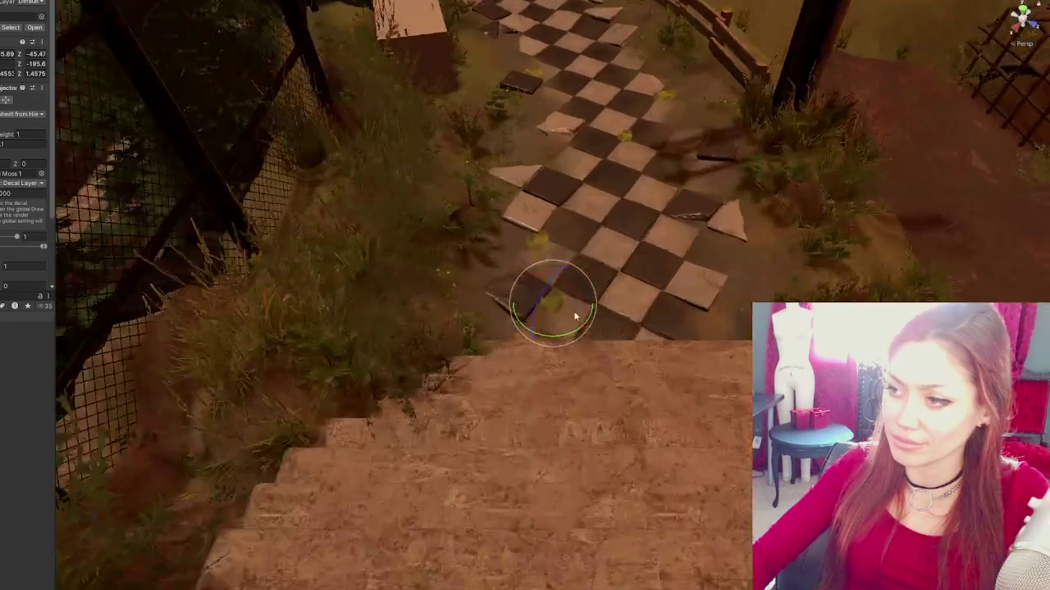
key(w)
mouse_move(554, 310)
mouse_down()
mouse_move(566, 319)
mouse_move(522, 347)
mouse_move(545, 320)
mouse_move(555, 328)
mouse_up()
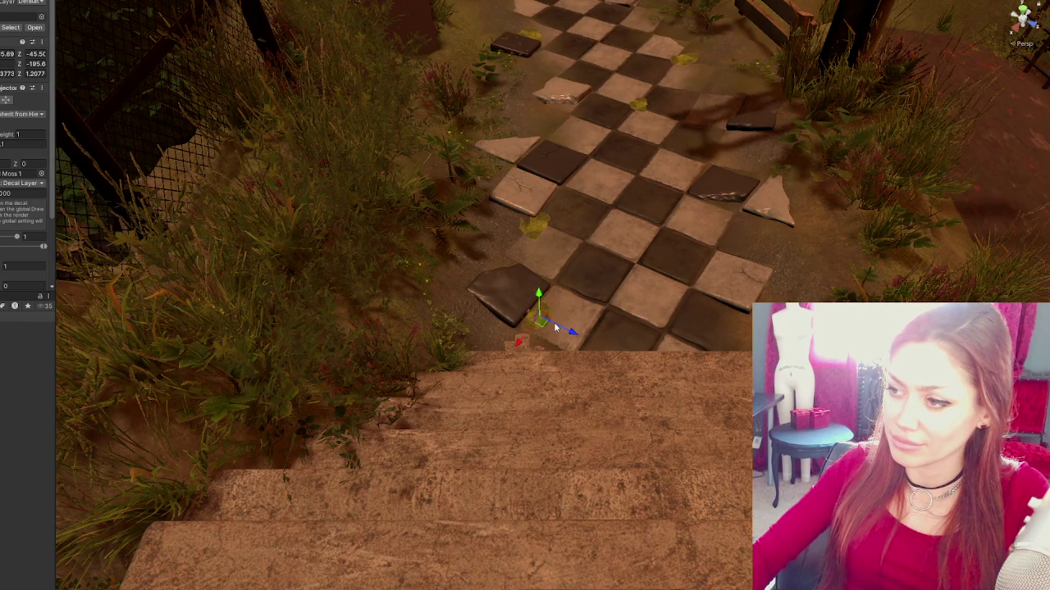
click(538, 233)
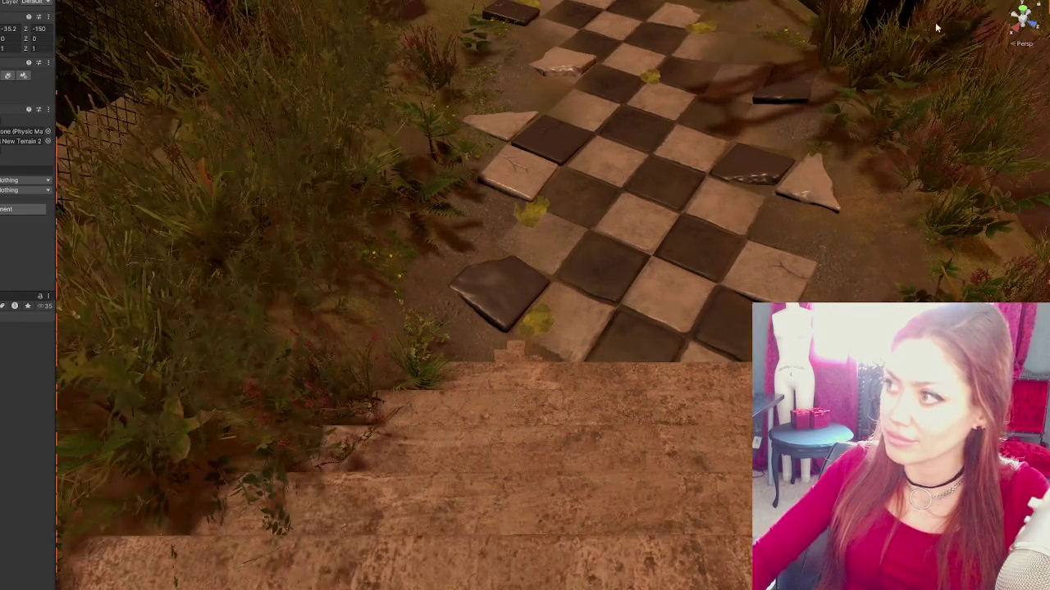
- Raise one moss decal and move the bottom decal toward the stairs
scroll(528, 277, up, 3)
click(511, 279)
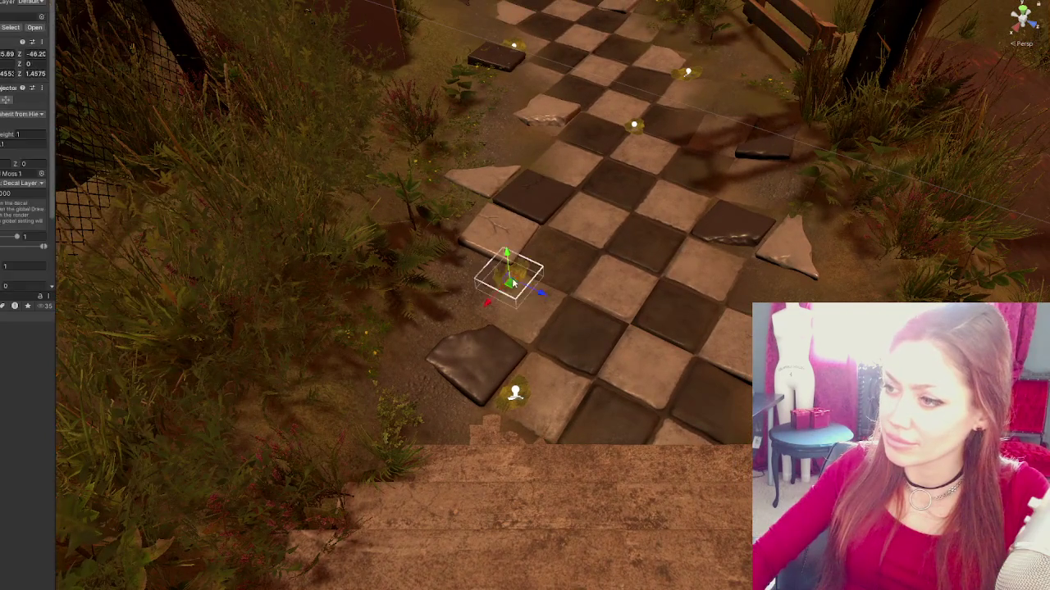
mouse_move(510, 260)
mouse_down()
mouse_move(583, 319)
mouse_move(475, 256)
mouse_move(447, 348)
mouse_up()
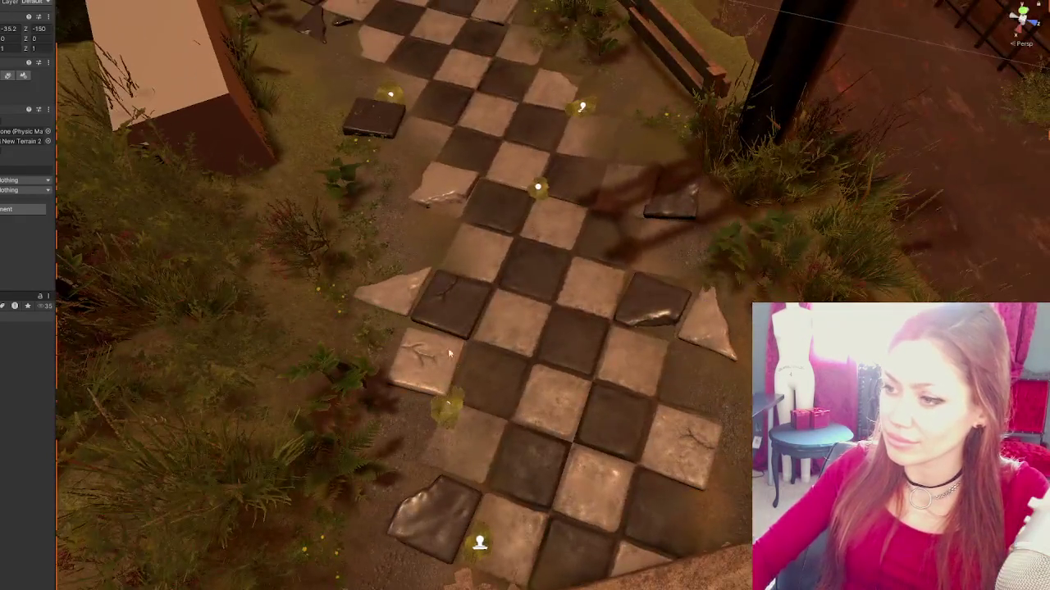
click(480, 543)
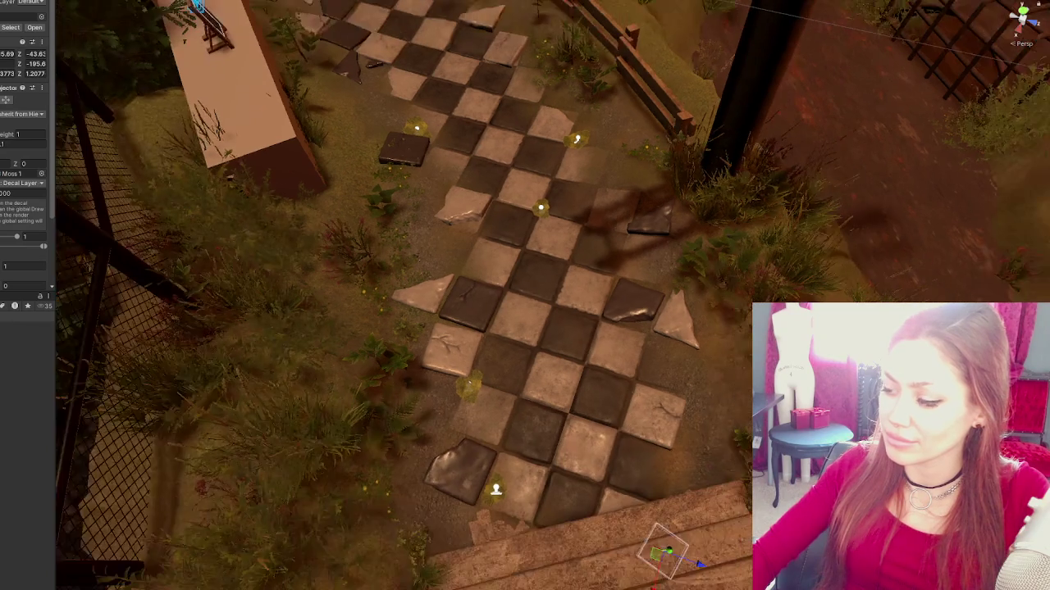
mouse_move(664, 551)
mouse_down()
mouse_move(706, 411)
mouse_move(713, 400)
mouse_move(726, 417)
mouse_move(673, 412)
mouse_move(656, 373)
mouse_move(654, 392)
mouse_up()
drag(631, 432, 638, 418)
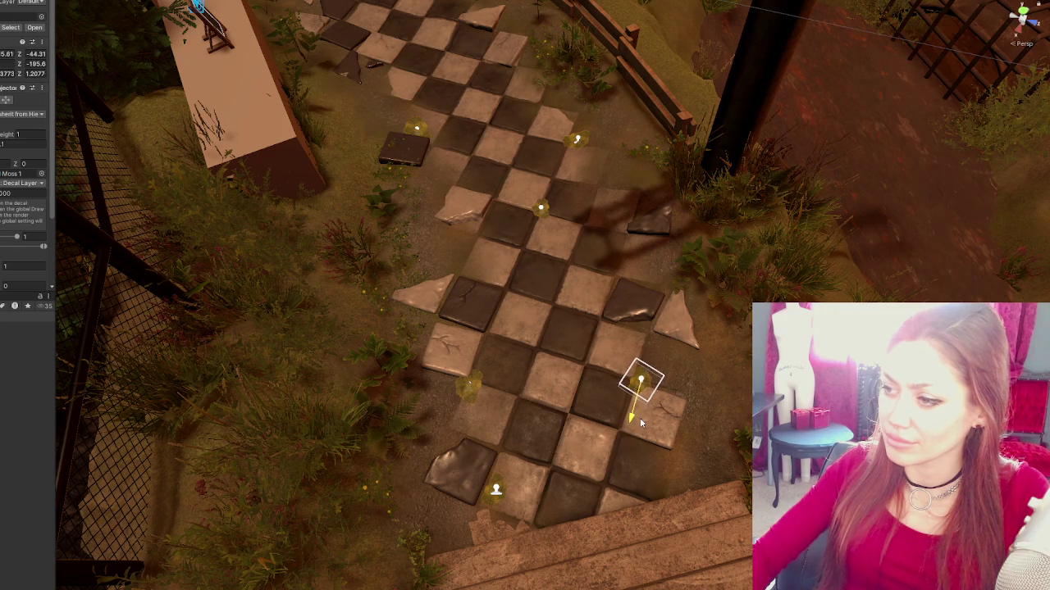
click(640, 417)
click(632, 423)
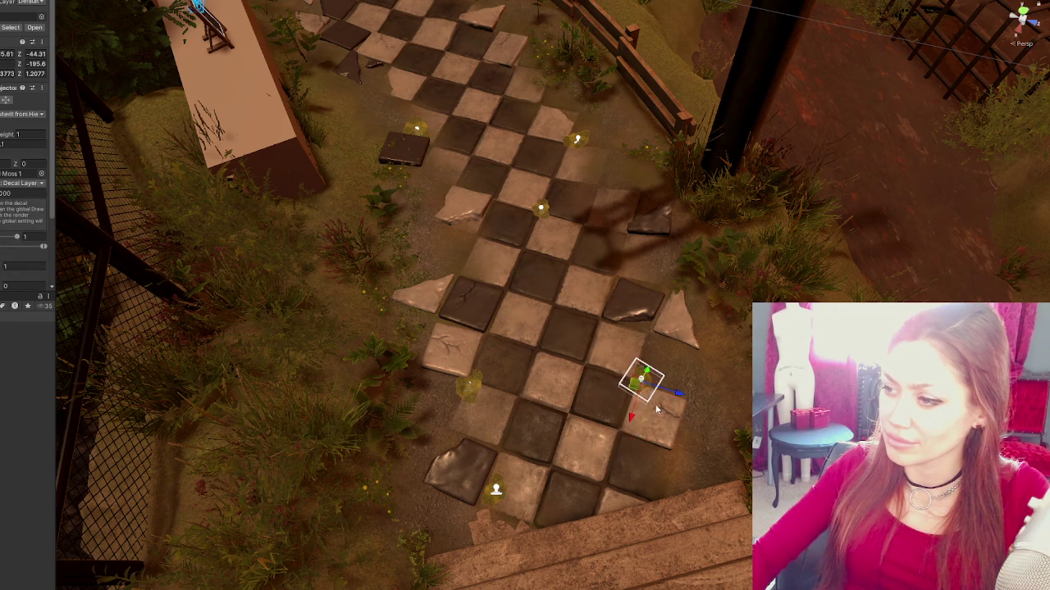
mouse_move(630, 425)
mouse_down()
mouse_move(574, 250)
mouse_move(545, 360)
mouse_up()
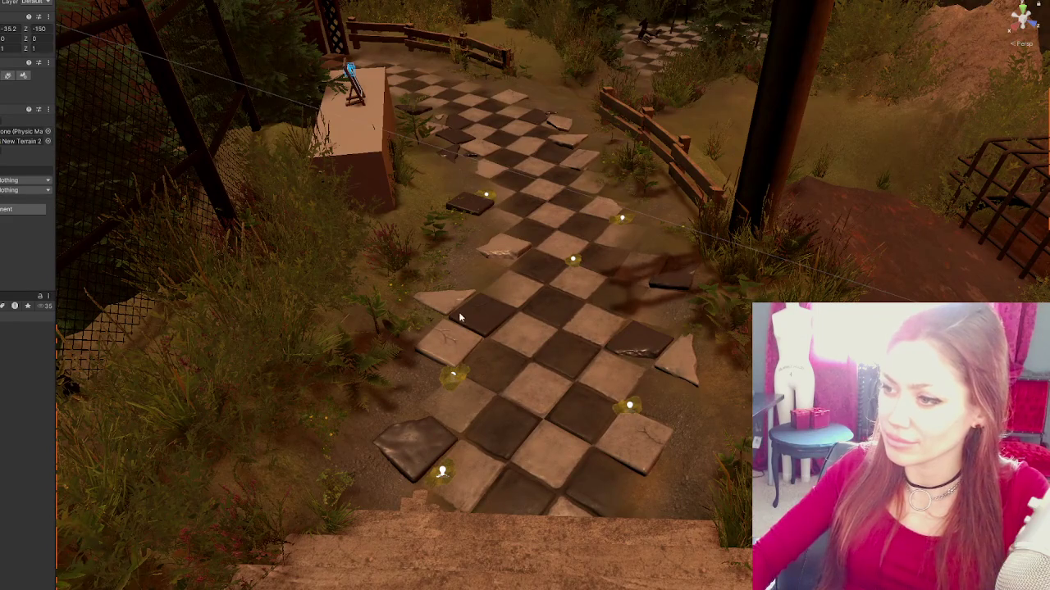
click(453, 153)
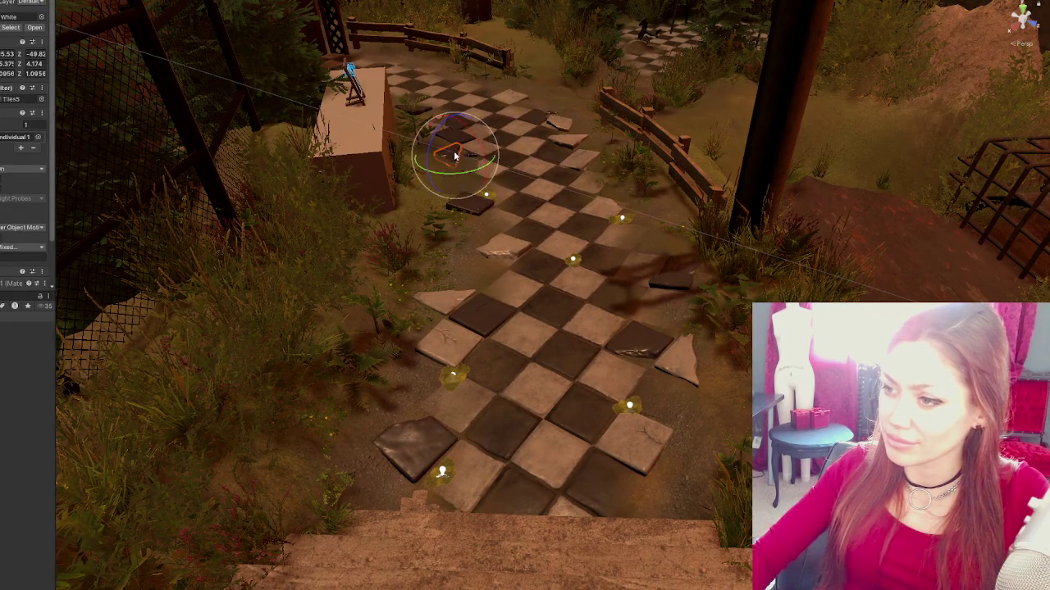
- Move a broken tile fragment to the path's lower-left edge and rotate it into place
drag(486, 167, 558, 201)
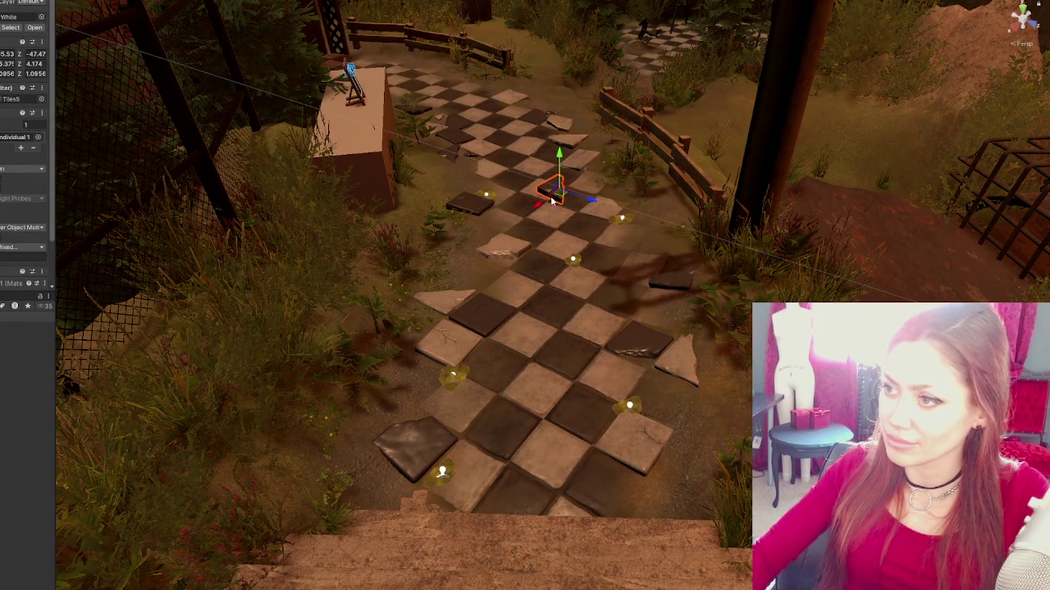
drag(499, 267, 396, 431)
drag(391, 359, 433, 404)
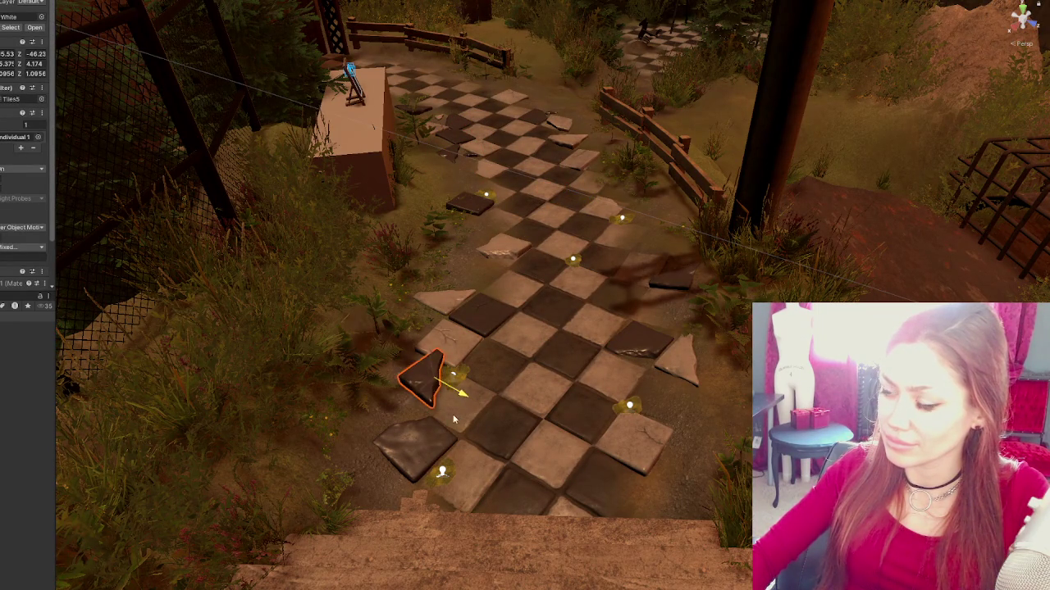
key(e)
mouse_move(459, 354)
mouse_down()
mouse_move(426, 351)
mouse_move(430, 377)
mouse_move(423, 358)
mouse_up()
key(w)
key(e)
key(w)
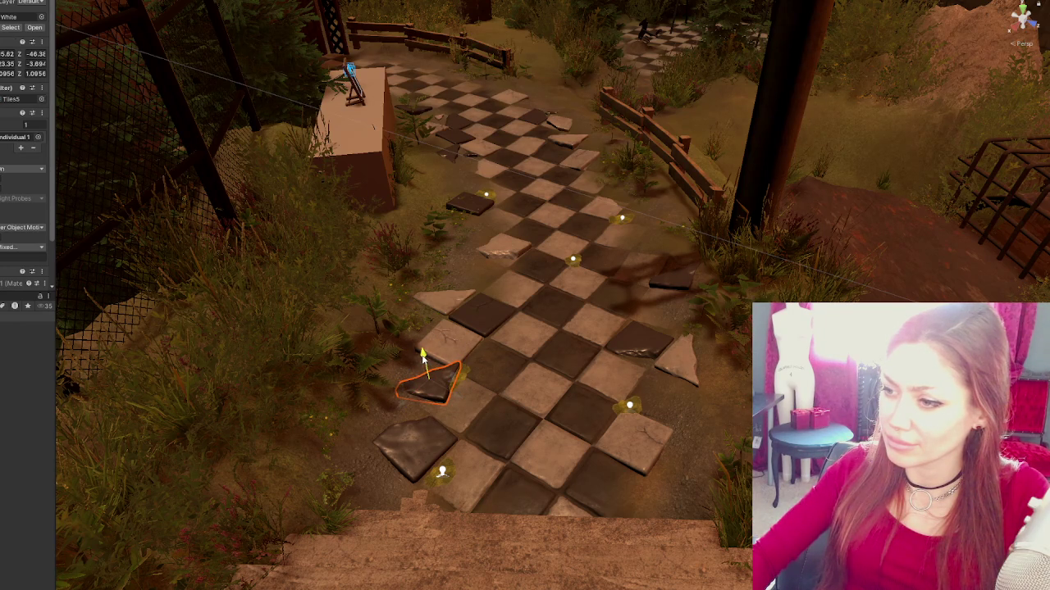
key(e)
mouse_move(450, 361)
mouse_down()
mouse_move(435, 373)
mouse_move(423, 351)
mouse_up()
key(w)
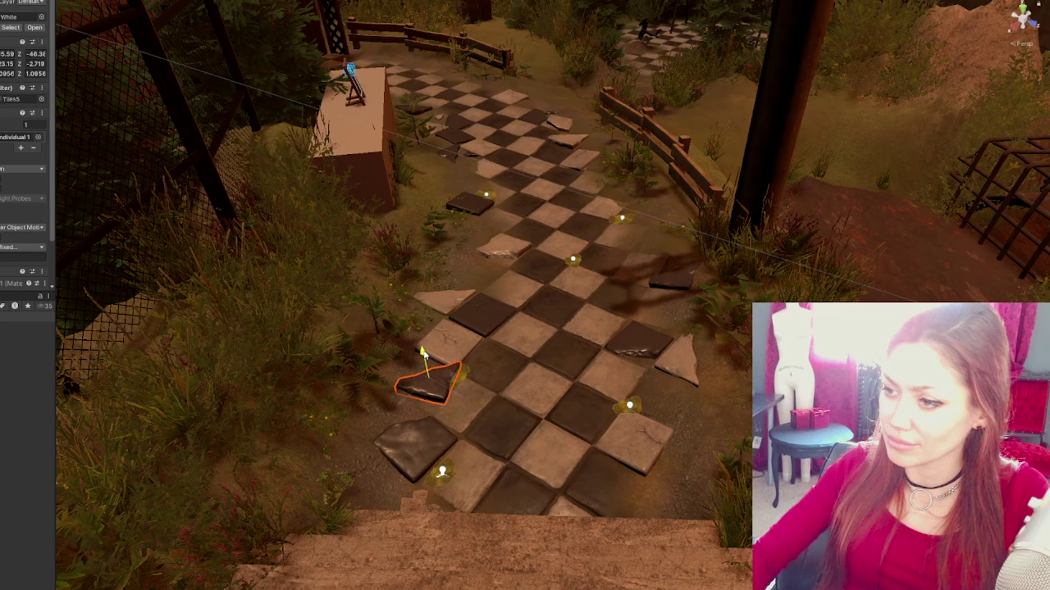
- Fit the fragment at the path's bottom-right edge and shrink it slightly
click(644, 496)
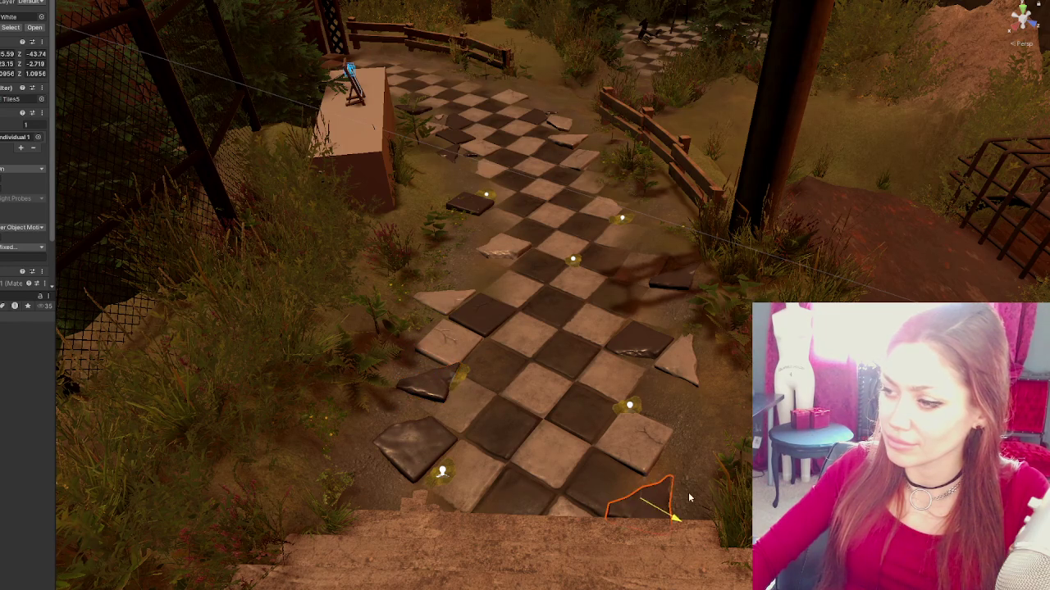
key(e)
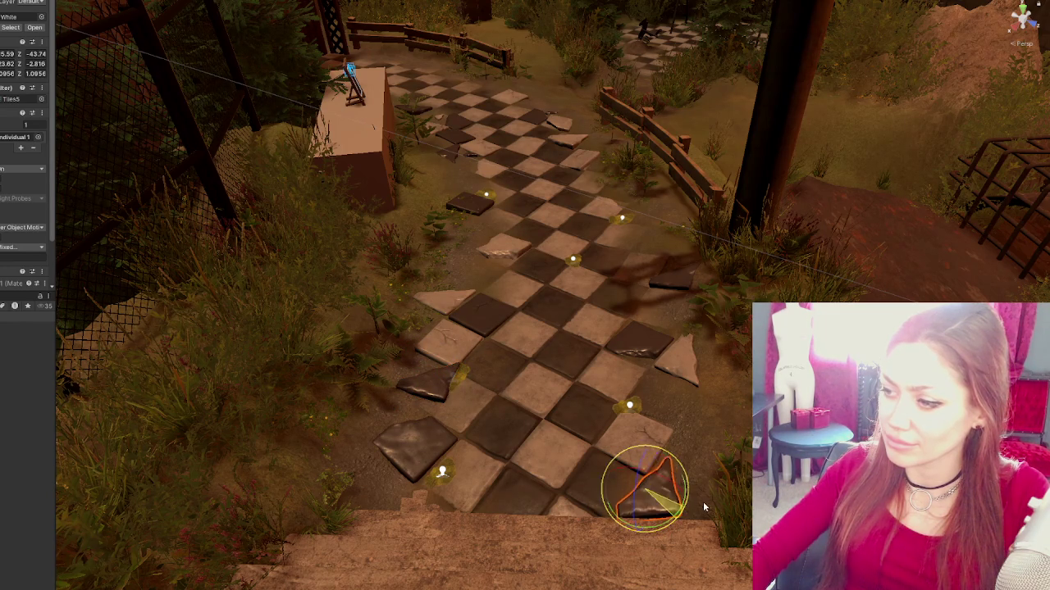
key(w)
mouse_move(700, 503)
mouse_down()
mouse_move(656, 492)
mouse_move(685, 510)
mouse_up()
key(e)
key(w)
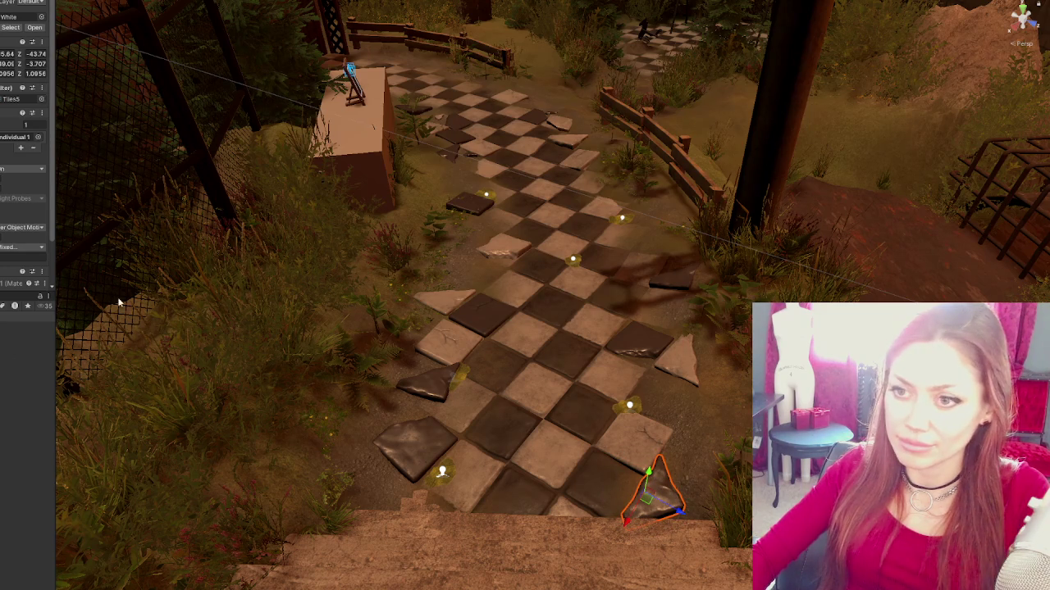
click(633, 441)
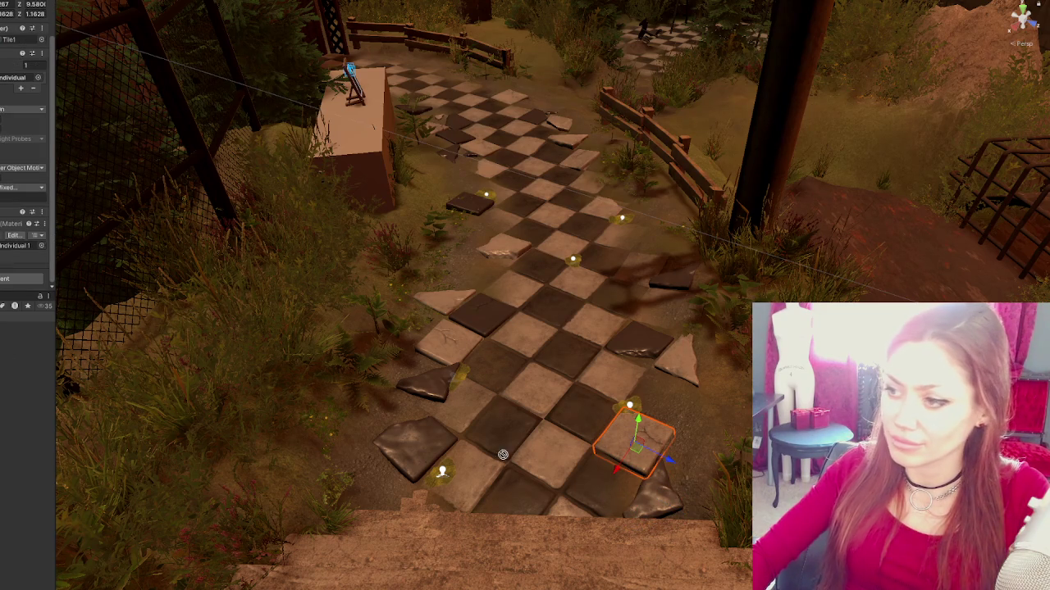
click(659, 501)
key(r)
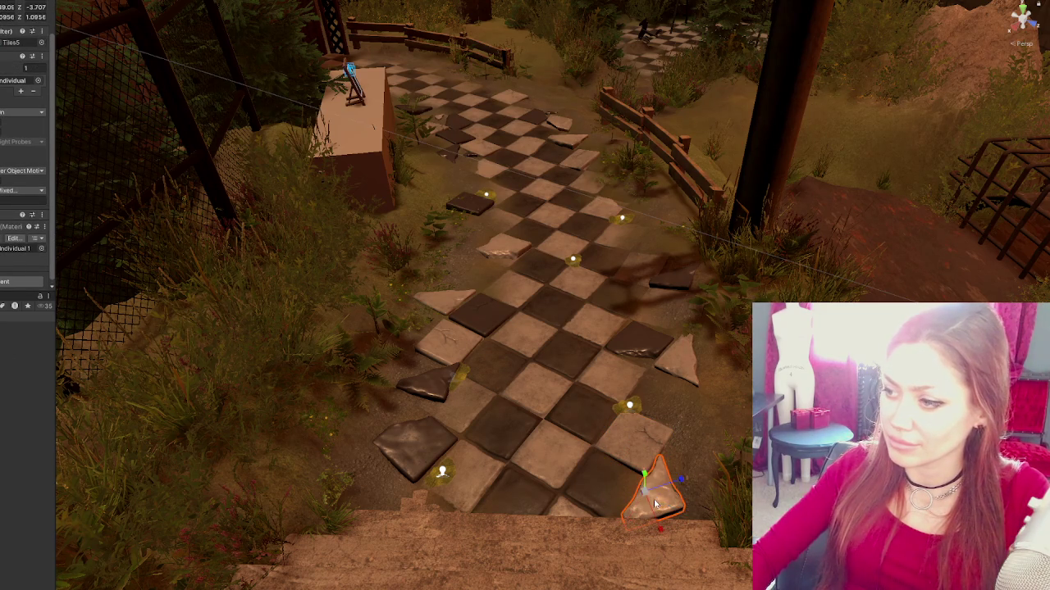
mouse_move(659, 502)
mouse_down()
mouse_move(646, 484)
mouse_move(680, 515)
mouse_up()
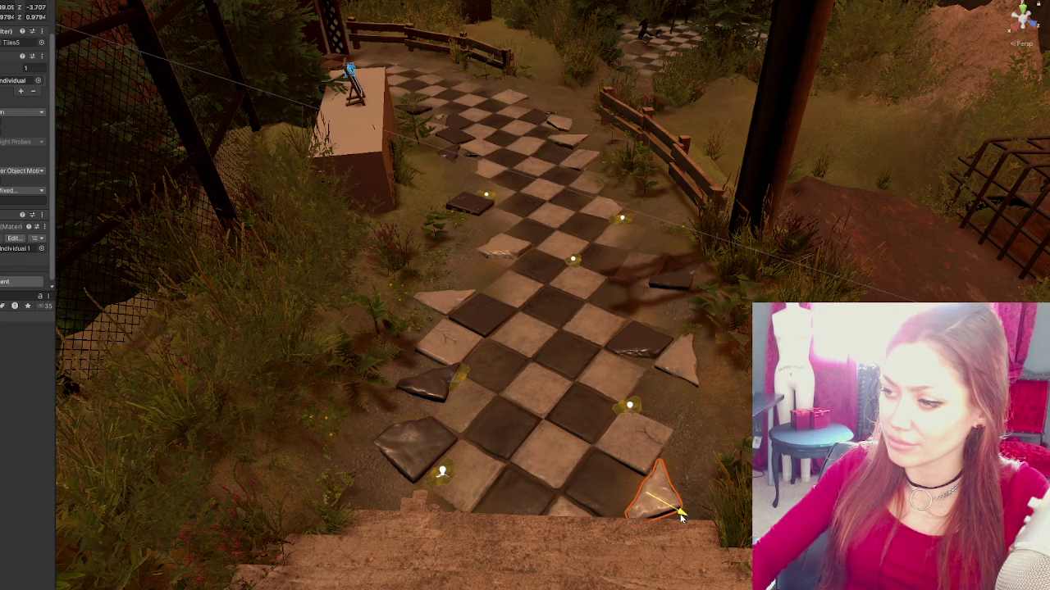
drag(538, 420, 321, 355)
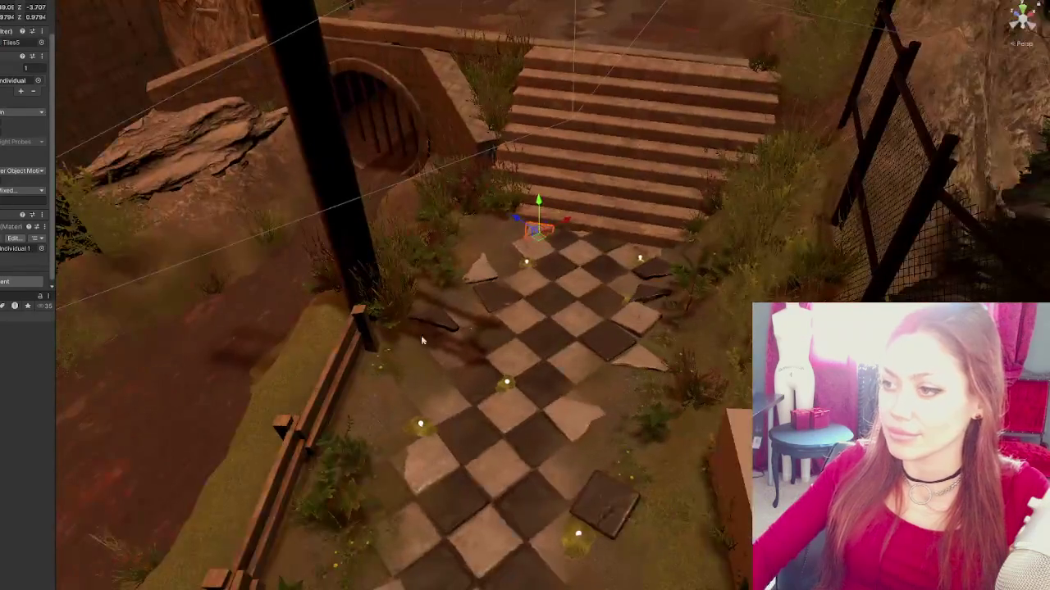
- Slide the dark fragment near the stairs left and rotate it to a new angle
click(642, 298)
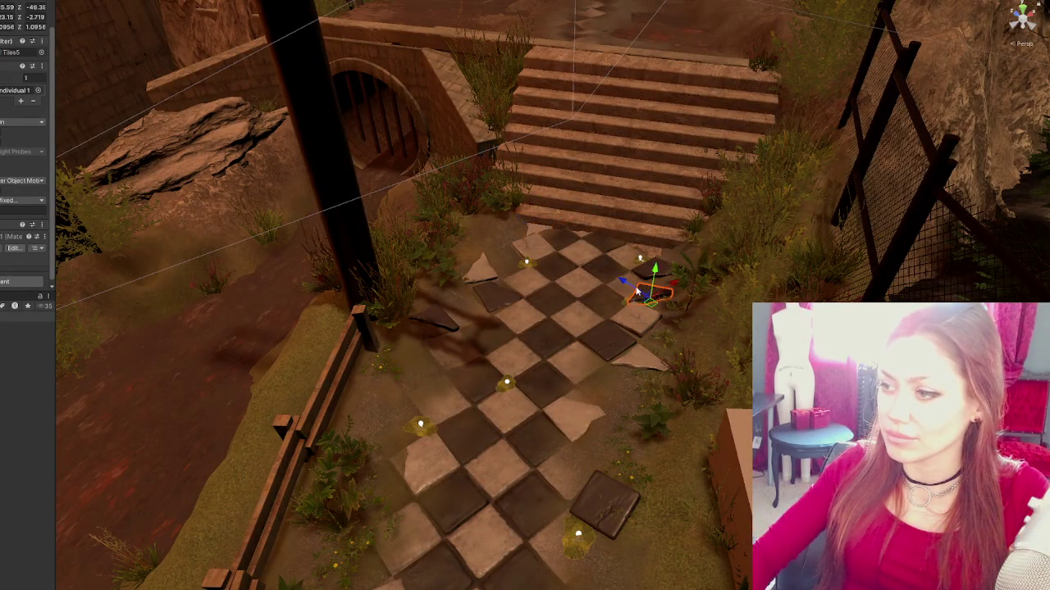
mouse_move(542, 220)
mouse_down()
mouse_move(500, 215)
mouse_move(525, 196)
mouse_up()
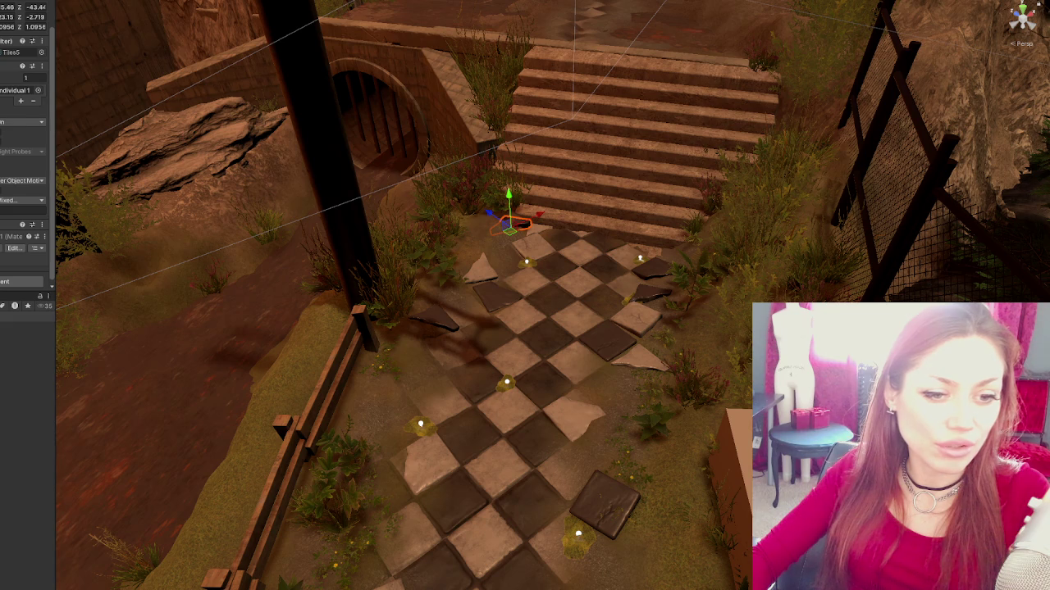
scroll(258, 379, up, 6)
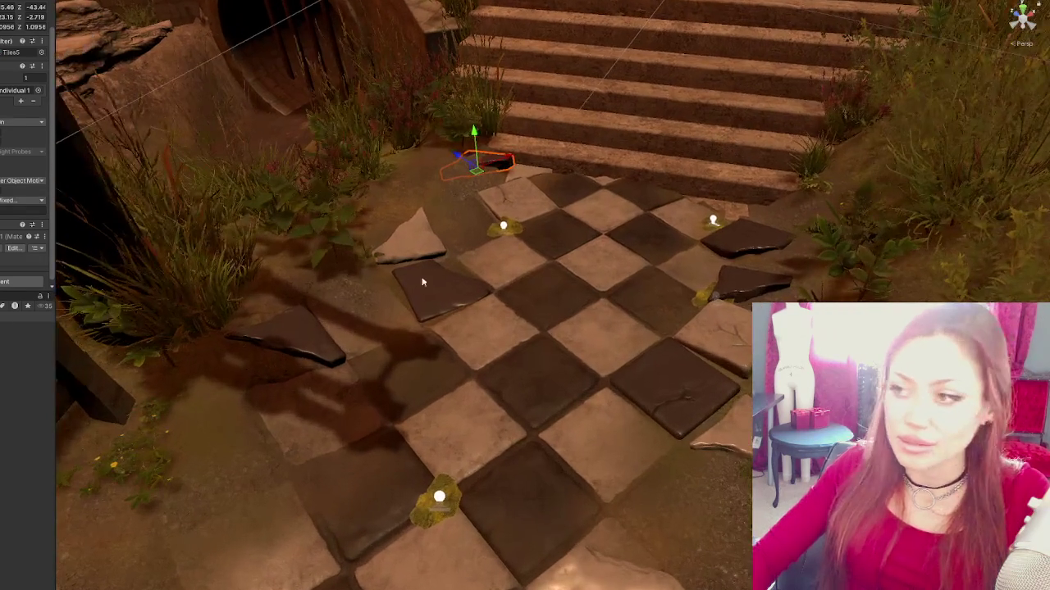
key(e)
drag(503, 172, 504, 180)
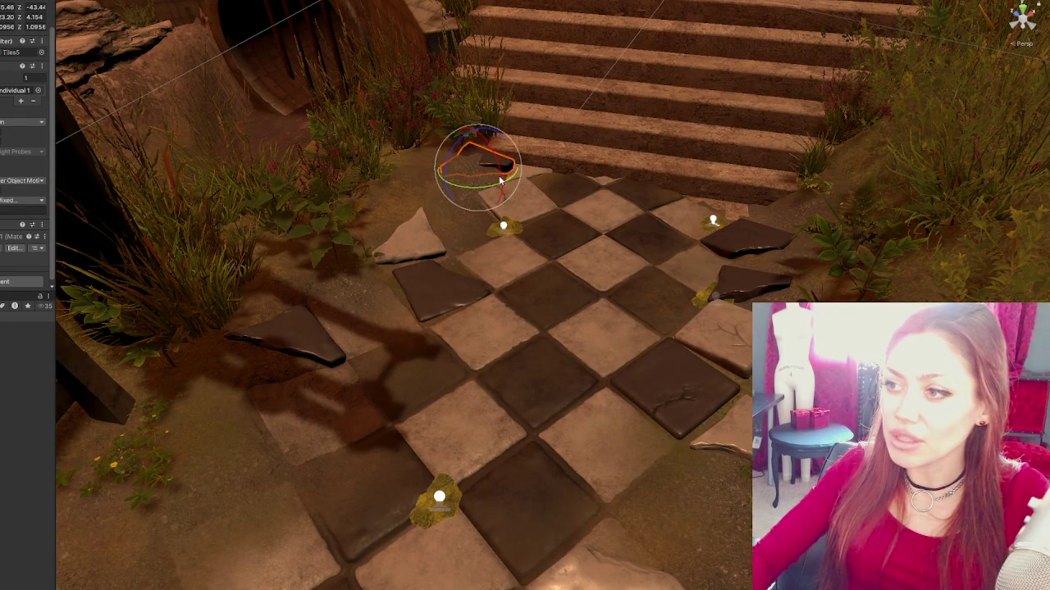
mouse_move(468, 141)
mouse_down()
mouse_move(456, 158)
mouse_move(504, 156)
mouse_up()
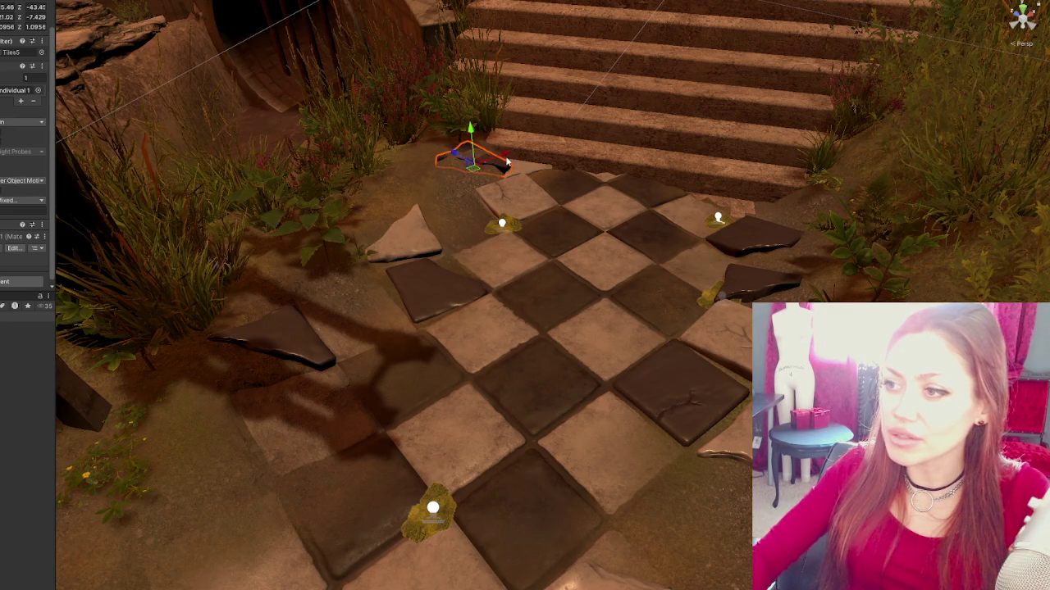
- Frame the dark fragment and slide it sideways along its X axis
key(f)
scroll(551, 295, down, 5)
mouse_move(695, 340)
mouse_down()
mouse_move(564, 277)
mouse_move(574, 284)
mouse_up()
mouse_move(419, 258)
mouse_down()
mouse_move(442, 253)
mouse_move(400, 250)
mouse_up()
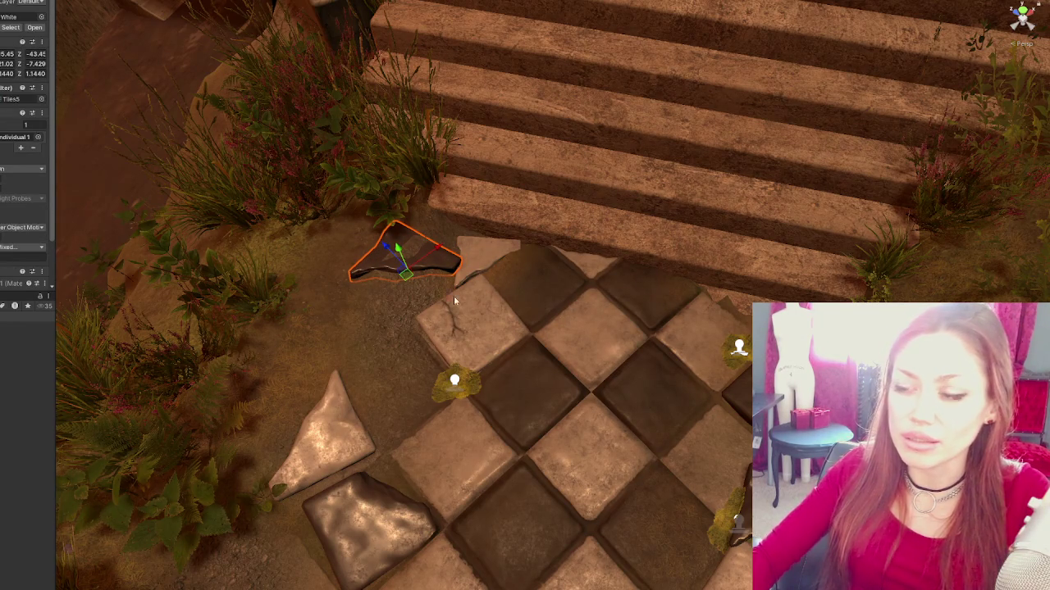
click(182, 213)
- Level the ground under the dark fragment using the Set Height terrain tool
click(23, 76)
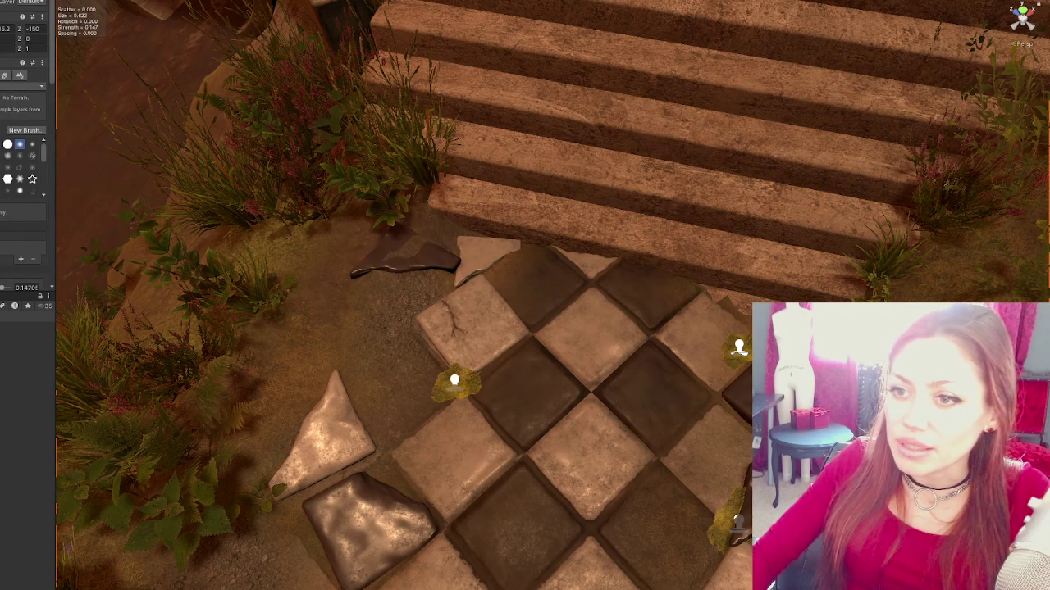
click(23, 86)
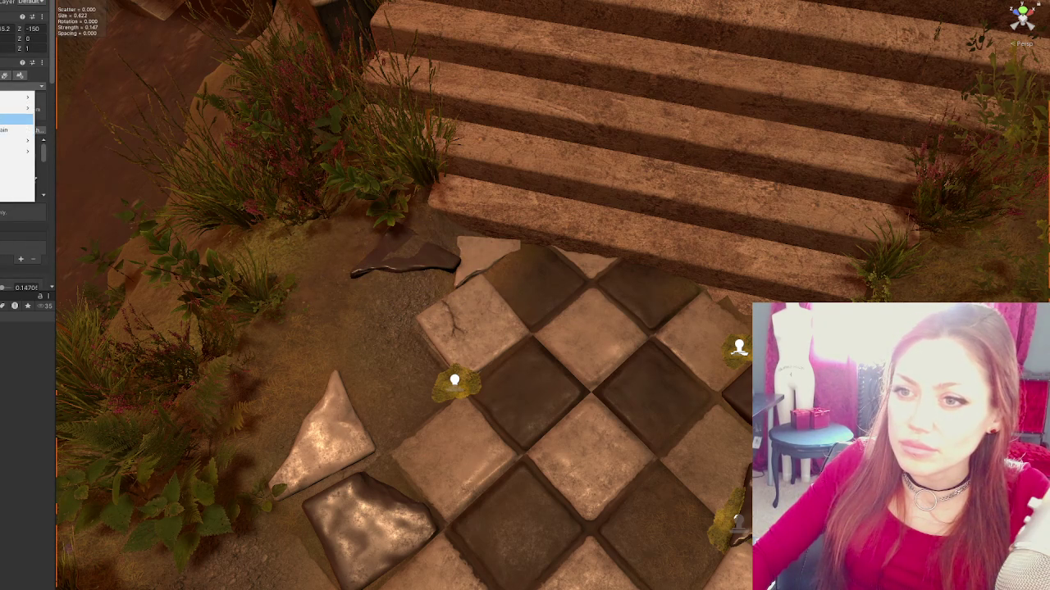
click(17, 120)
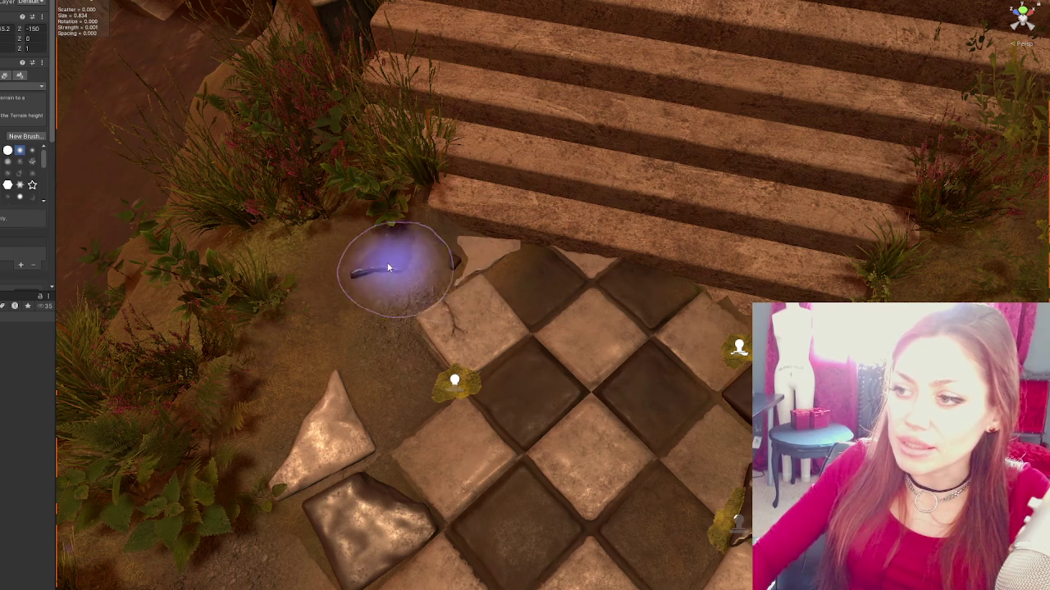
click(23, 85)
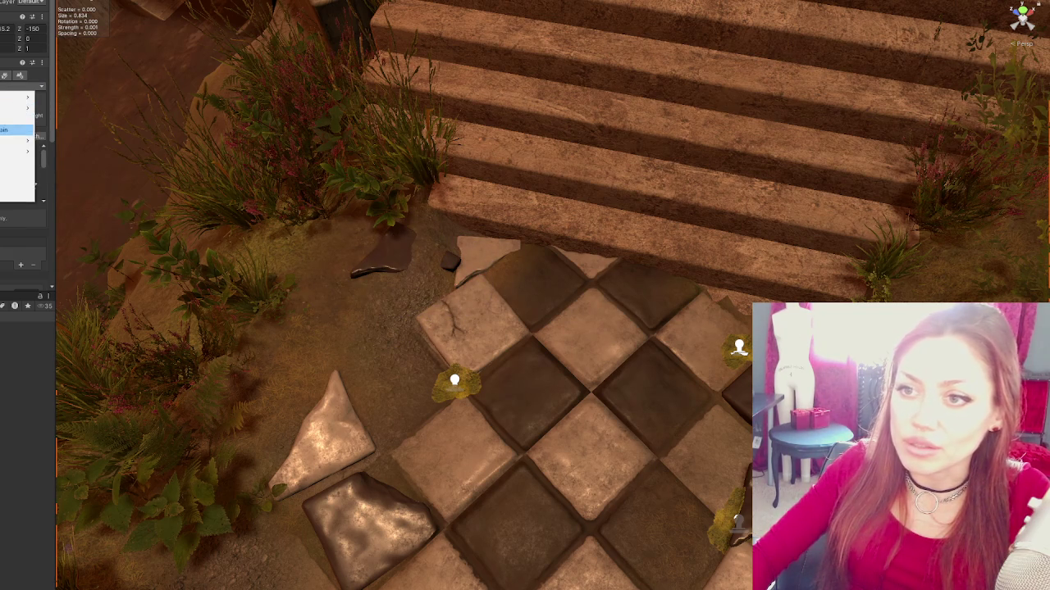
click(17, 123)
mouse_move(385, 259)
mouse_down()
mouse_move(421, 261)
mouse_move(407, 276)
mouse_move(422, 259)
mouse_move(446, 277)
mouse_up()
- Raise the dark rock fragment slightly and tilt it to a new angle
click(440, 263)
mouse_move(396, 254)
mouse_down()
mouse_move(403, 234)
mouse_move(462, 237)
mouse_move(437, 251)
mouse_up()
key(e)
key(w)
key(e)
mouse_move(480, 222)
mouse_down()
mouse_move(464, 232)
mouse_move(465, 207)
mouse_move(457, 229)
mouse_up()
key(w)
key(e)
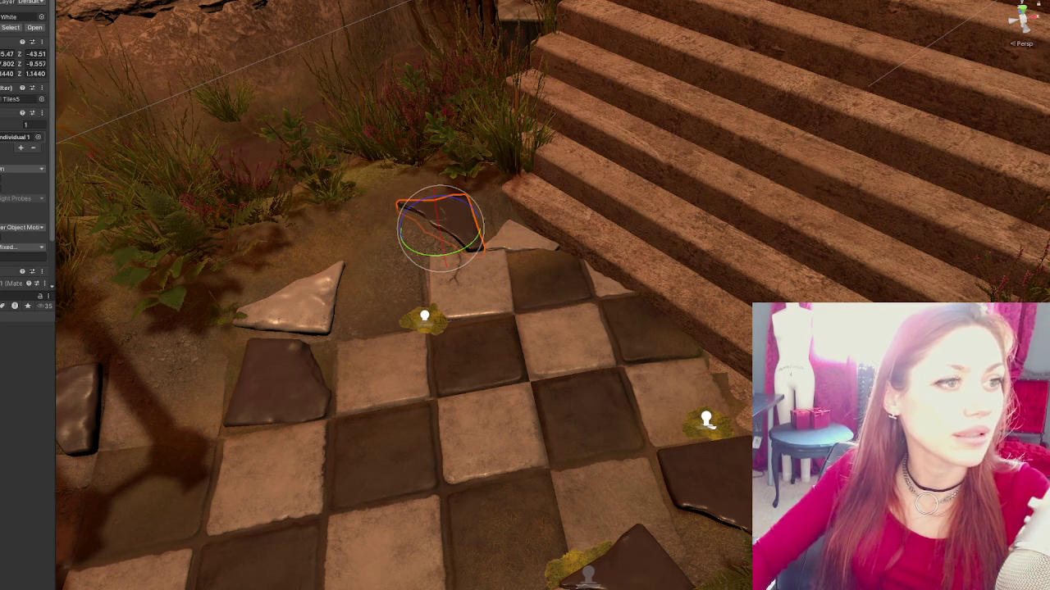
- Lift the dark rock slightly higher, checking it from its other side
key(w)
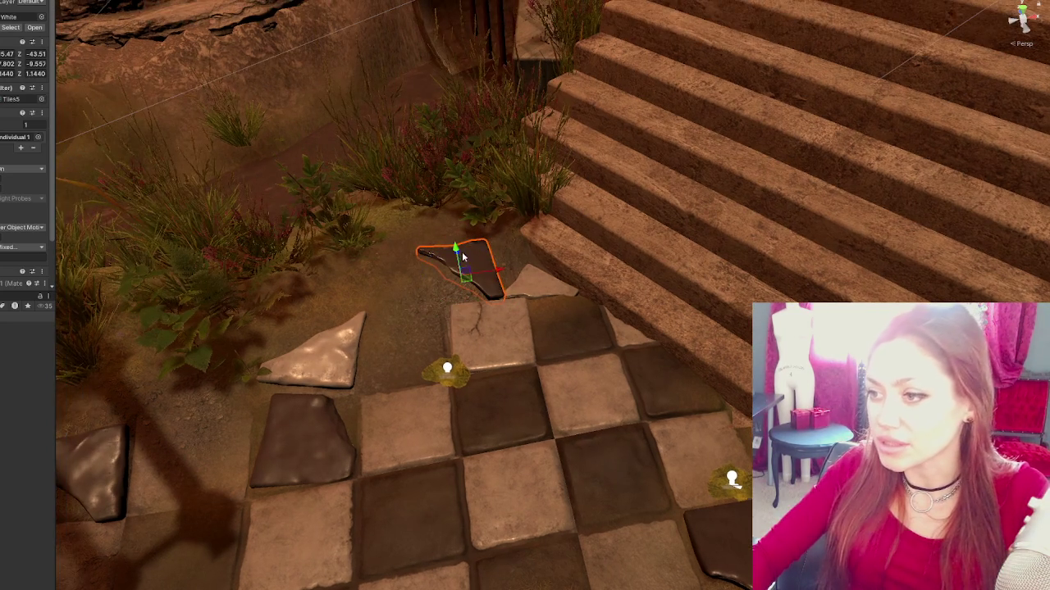
drag(480, 259, 633, 280)
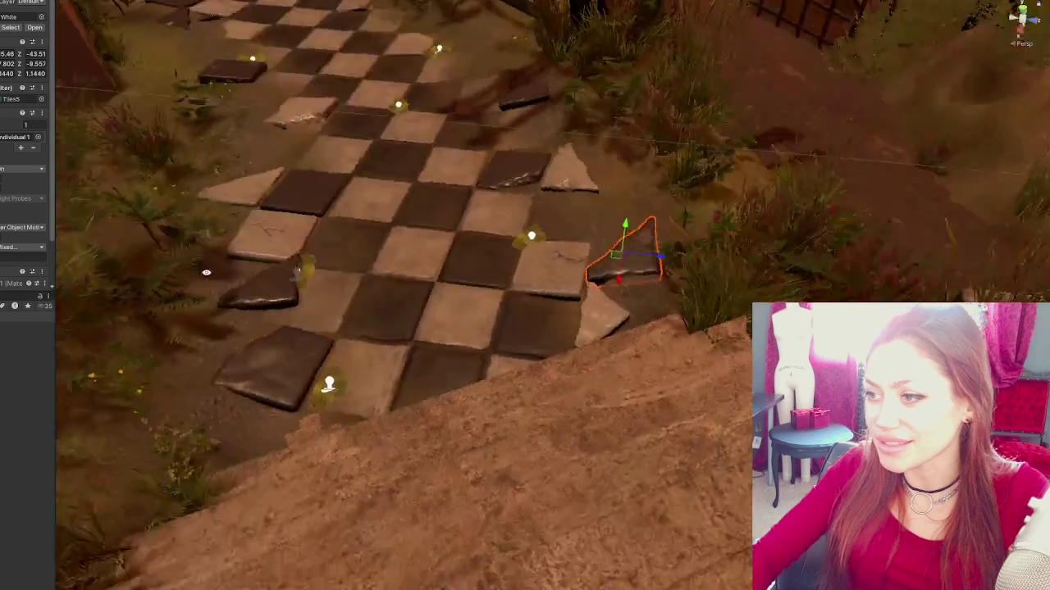
click(623, 279)
click(623, 279)
mouse_move(622, 281)
mouse_down()
mouse_move(627, 274)
mouse_move(619, 278)
mouse_up()
- Re-angle the light stone fragment and the triangular stone at the path edge
click(597, 319)
key(e)
mouse_move(621, 338)
mouse_down()
mouse_move(651, 327)
mouse_move(631, 336)
mouse_up()
mouse_move(632, 325)
mouse_down()
mouse_move(637, 334)
mouse_move(588, 364)
mouse_up()
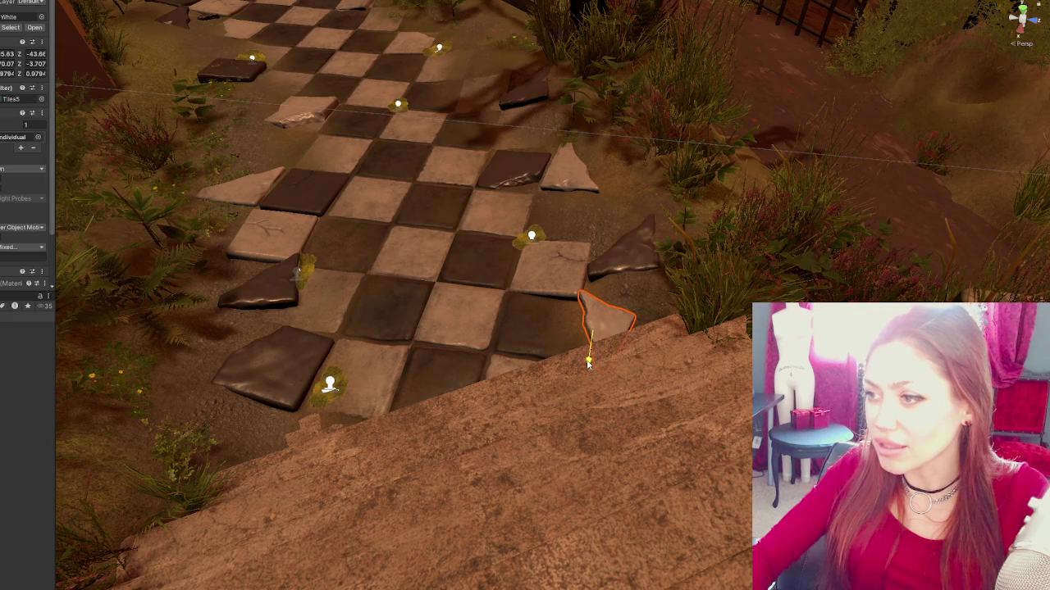
scroll(588, 363, down, 5)
click(620, 283)
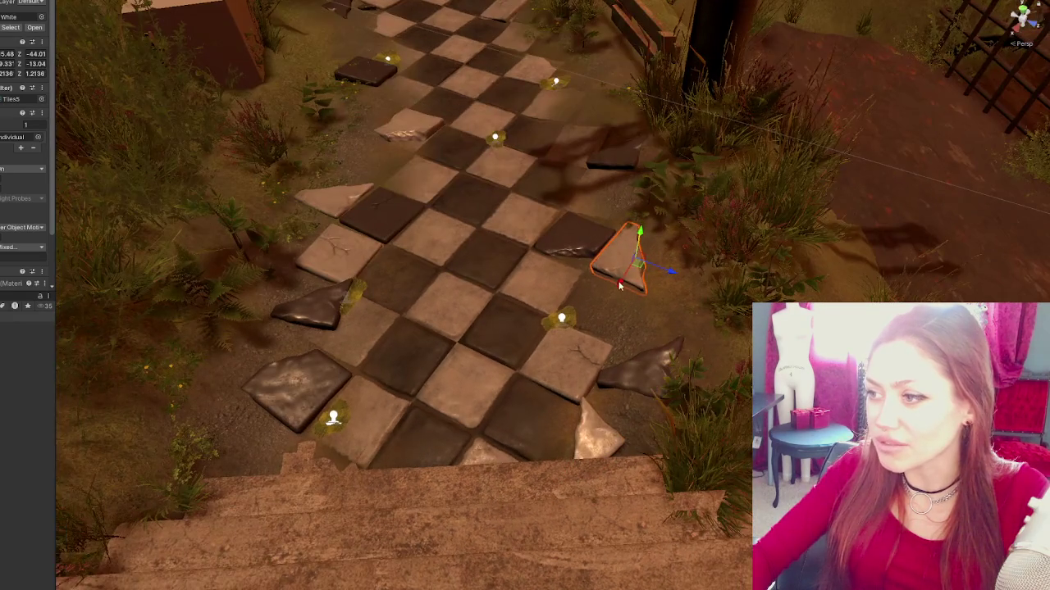
key(e)
mouse_move(661, 284)
mouse_down()
mouse_move(670, 271)
mouse_move(492, 264)
mouse_move(468, 236)
mouse_move(500, 223)
mouse_move(656, 263)
mouse_up()
key(w)
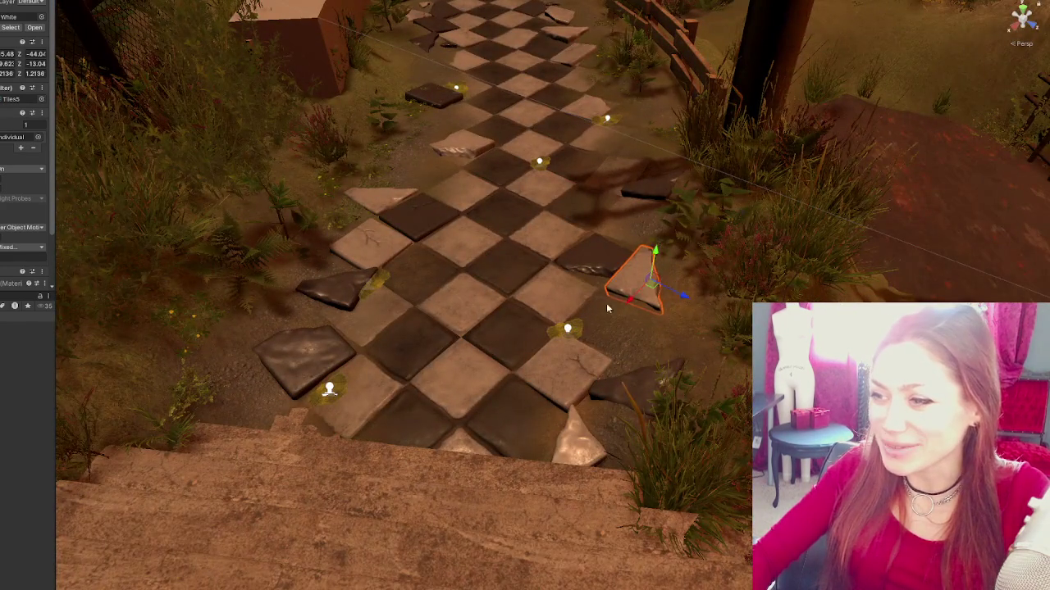
drag(689, 300, 379, 287)
- Move the moss decal from the light tile toward the upper-left tile
click(563, 307)
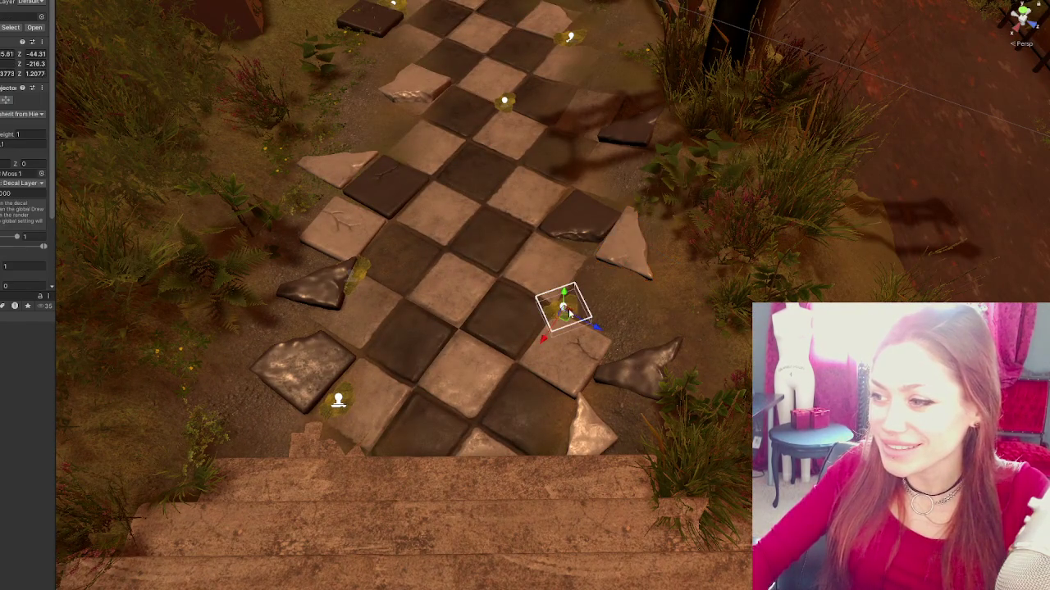
click(403, 240)
drag(402, 240, 361, 218)
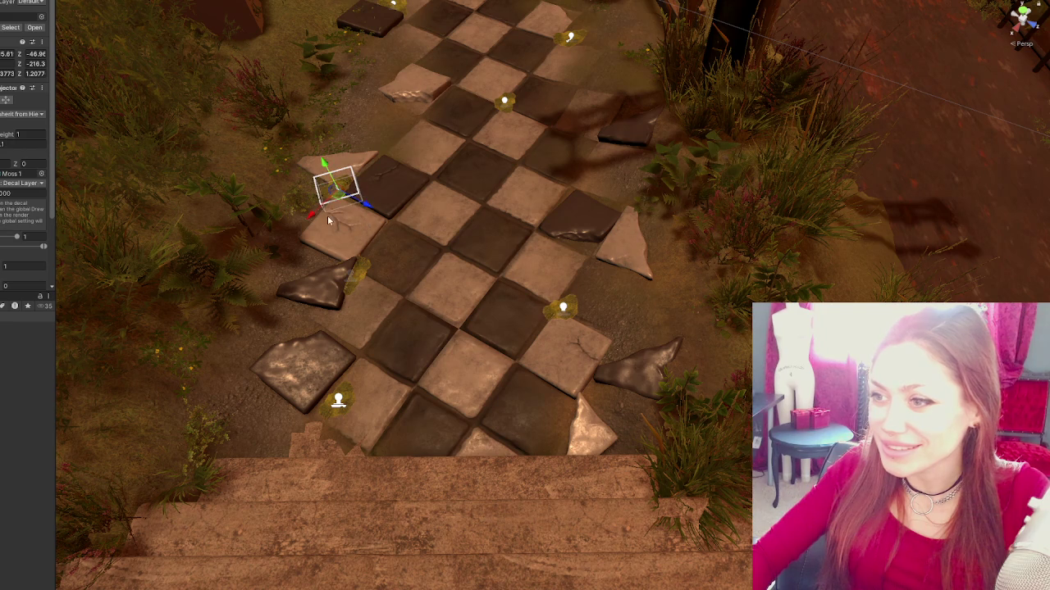
mouse_move(310, 215)
mouse_down()
mouse_move(291, 240)
mouse_move(304, 252)
mouse_move(380, 247)
mouse_up()
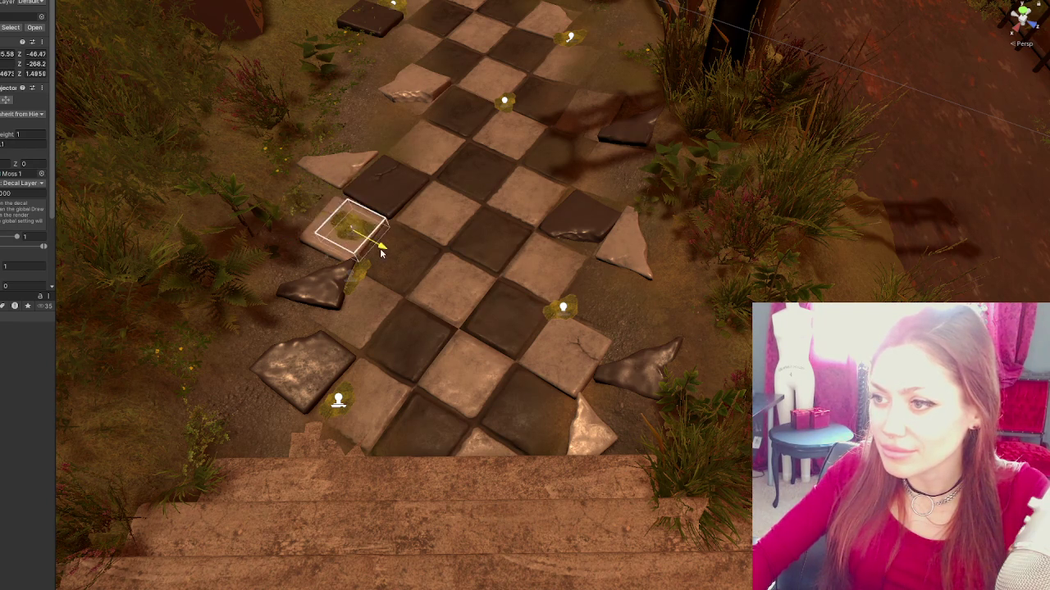
click(309, 346)
scroll(537, 328, down, 3)
click(738, 387)
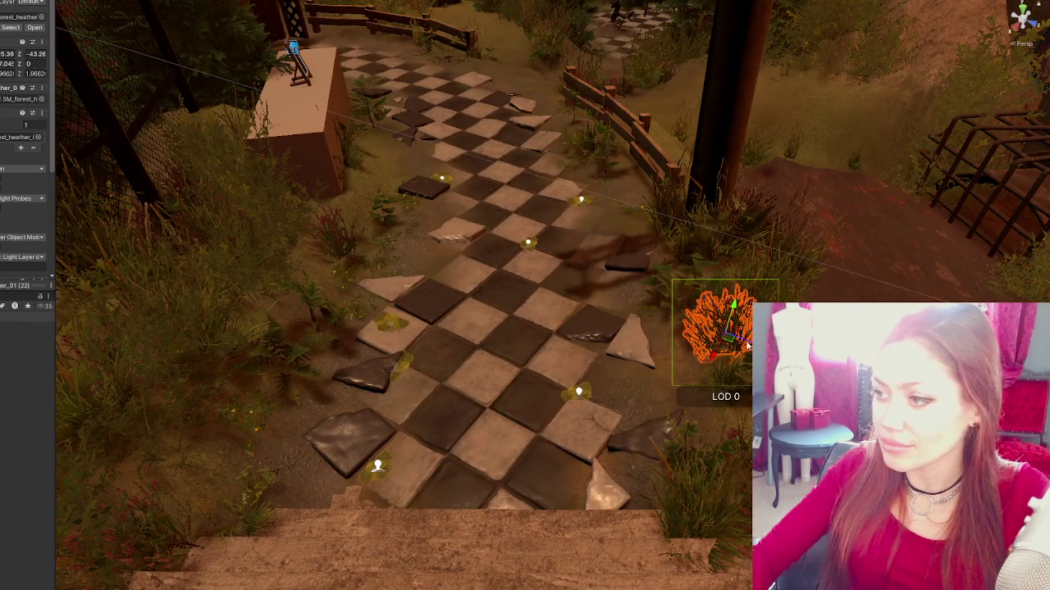
- Place the flowering plant on the lower path tiles, spin it, and duplicate it
click(596, 156)
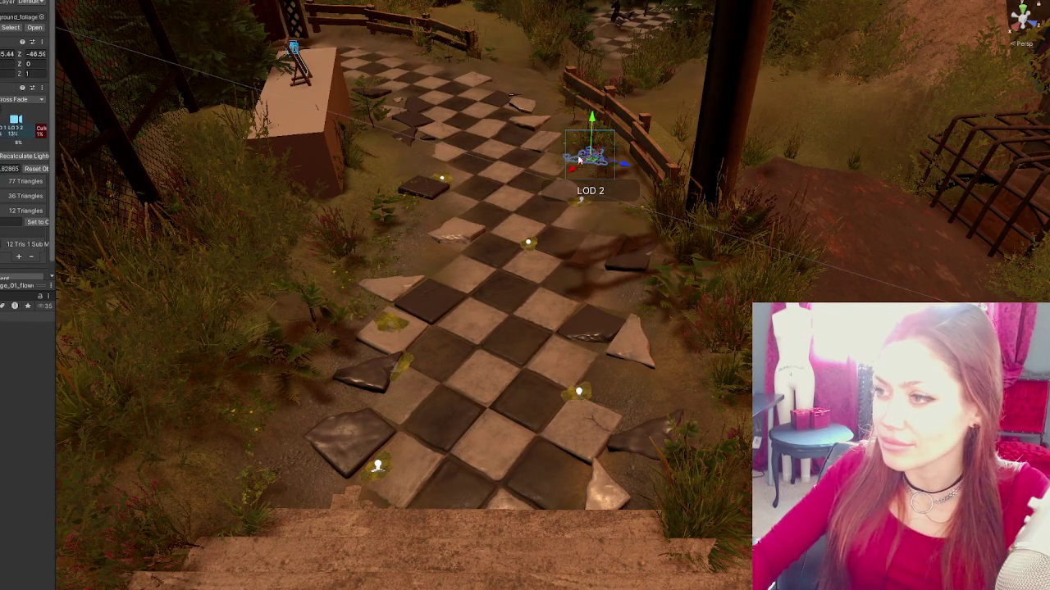
mouse_move(573, 156)
mouse_down()
mouse_move(416, 285)
mouse_move(402, 283)
mouse_up()
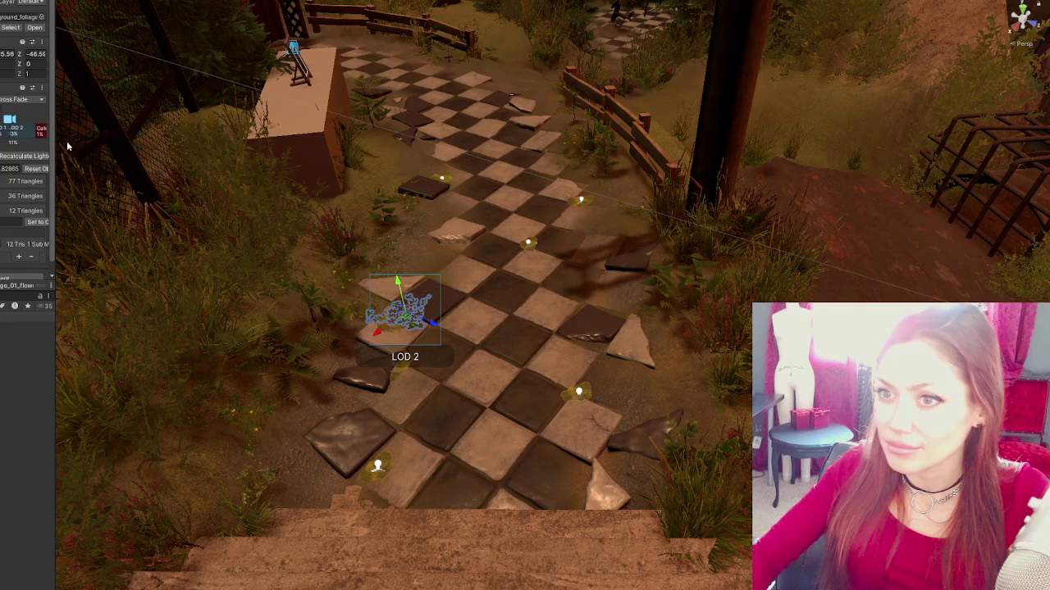
key(e)
mouse_move(419, 331)
mouse_down()
mouse_move(436, 326)
mouse_move(603, 408)
mouse_move(613, 396)
mouse_move(598, 375)
mouse_up()
key(ctrl+d)
key(w)
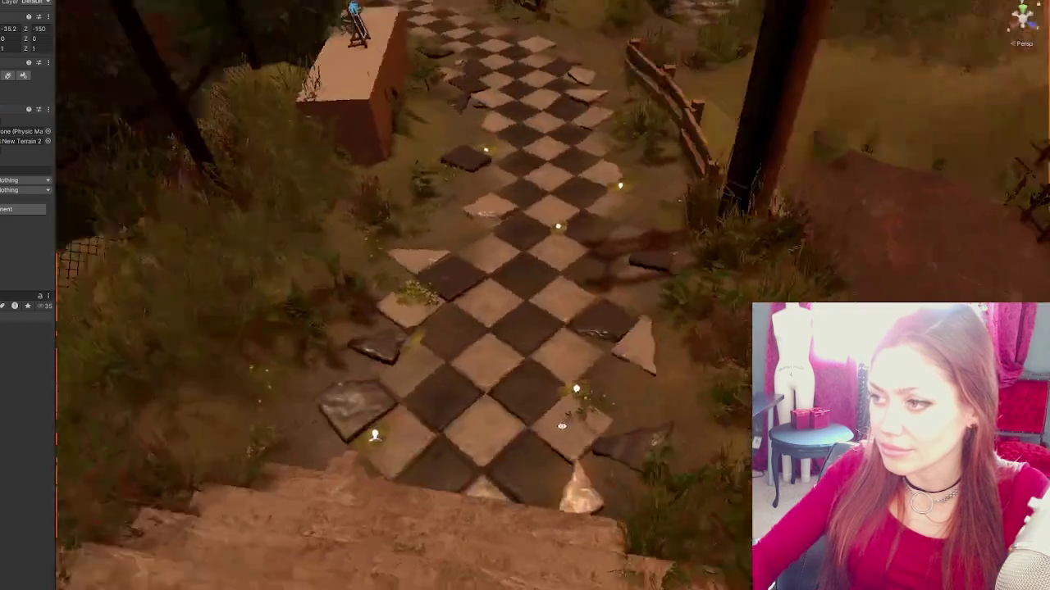
- Place a plant copy on the left-side tiles and rotate it slightly
click(566, 400)
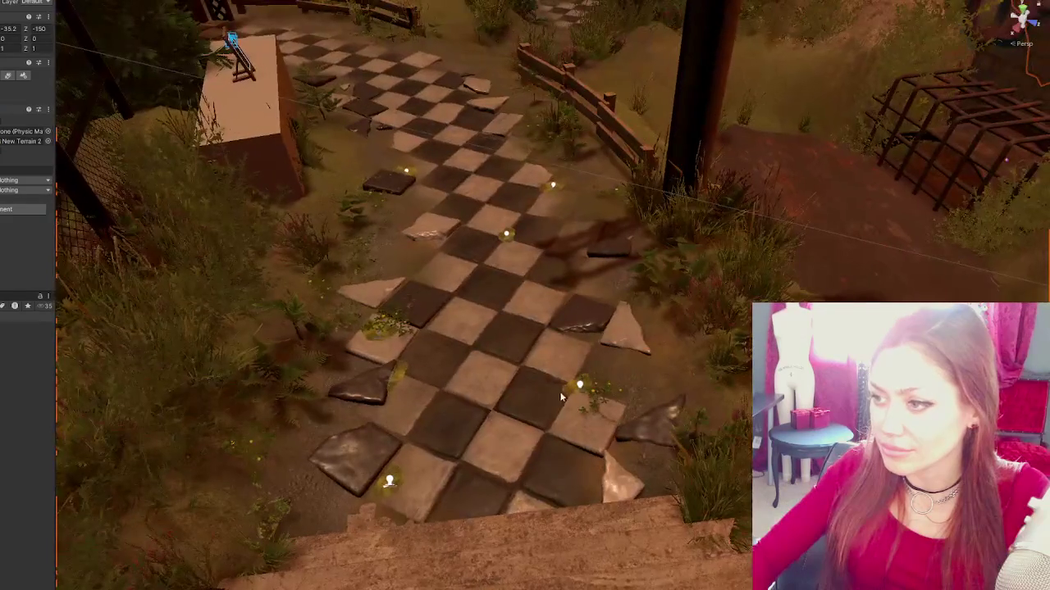
click(565, 401)
key(ctrl+d)
mouse_move(604, 384)
mouse_down()
mouse_move(307, 283)
mouse_move(374, 240)
mouse_move(420, 236)
mouse_move(398, 236)
mouse_up()
key(f)
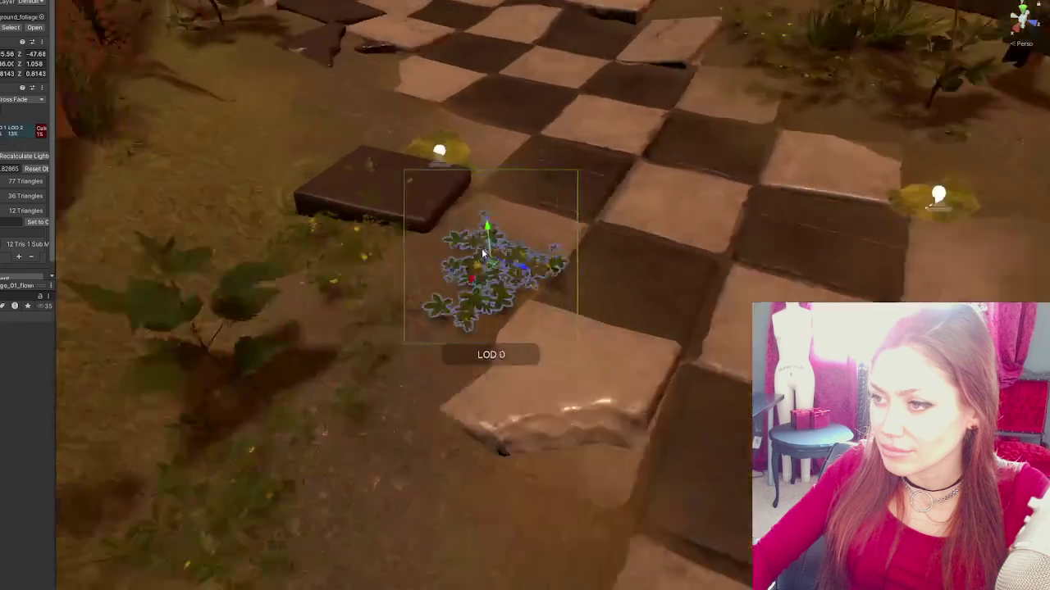
key(e)
mouse_move(574, 300)
mouse_down()
mouse_move(554, 294)
mouse_move(566, 310)
mouse_up()
key(w)
key(e)
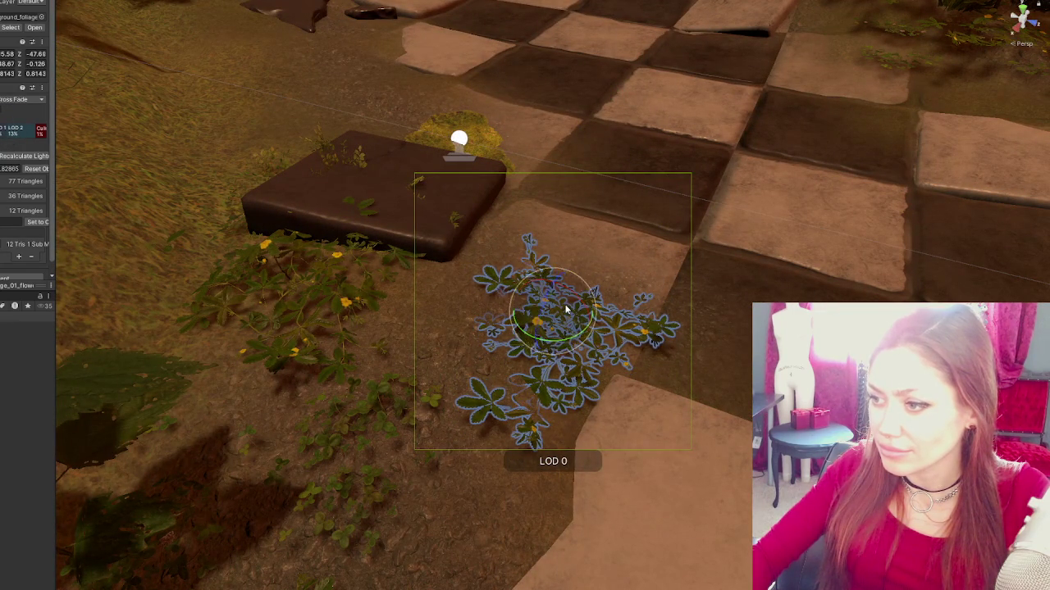
- Shrink the plant copy to about two-thirds size and shift it along its Z axis
scroll(566, 309, down, 2)
key(w)
scroll(562, 328, down, 3)
key(r)
mouse_move(563, 329)
mouse_down()
mouse_move(555, 312)
mouse_move(639, 304)
mouse_up()
key(e)
key(w)
mouse_move(575, 332)
mouse_down()
mouse_move(525, 288)
mouse_move(487, 309)
mouse_move(475, 259)
mouse_up()
- Nudge the plant, rotate it to a new angle, and orbit out to review the path
key(e)
key(w)
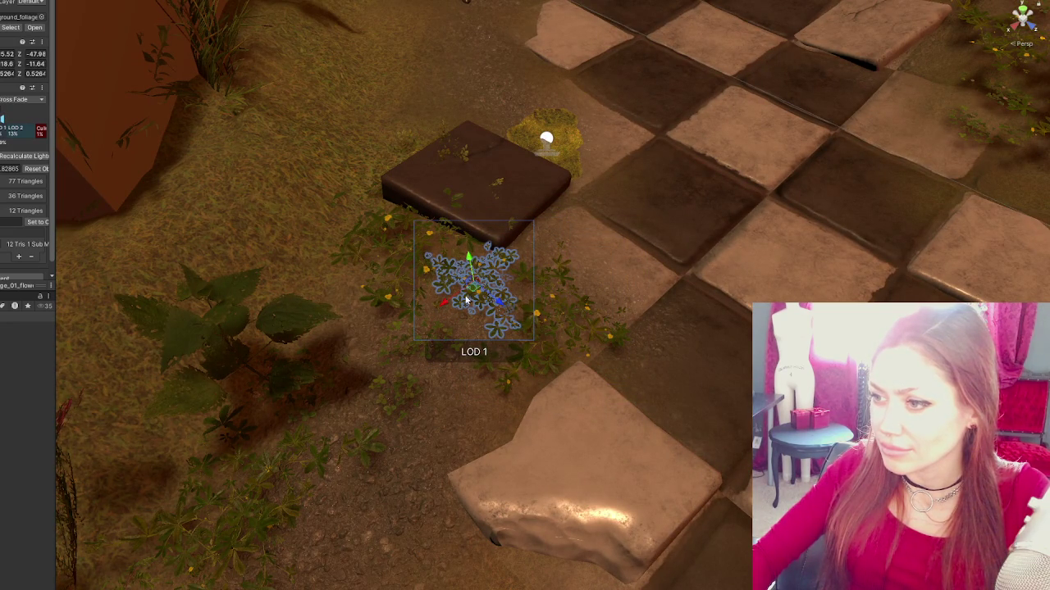
mouse_move(444, 305)
mouse_down()
mouse_move(398, 317)
mouse_move(363, 304)
mouse_up()
key(e)
mouse_move(515, 246)
mouse_down()
mouse_move(525, 256)
mouse_move(480, 290)
mouse_up()
key(w)
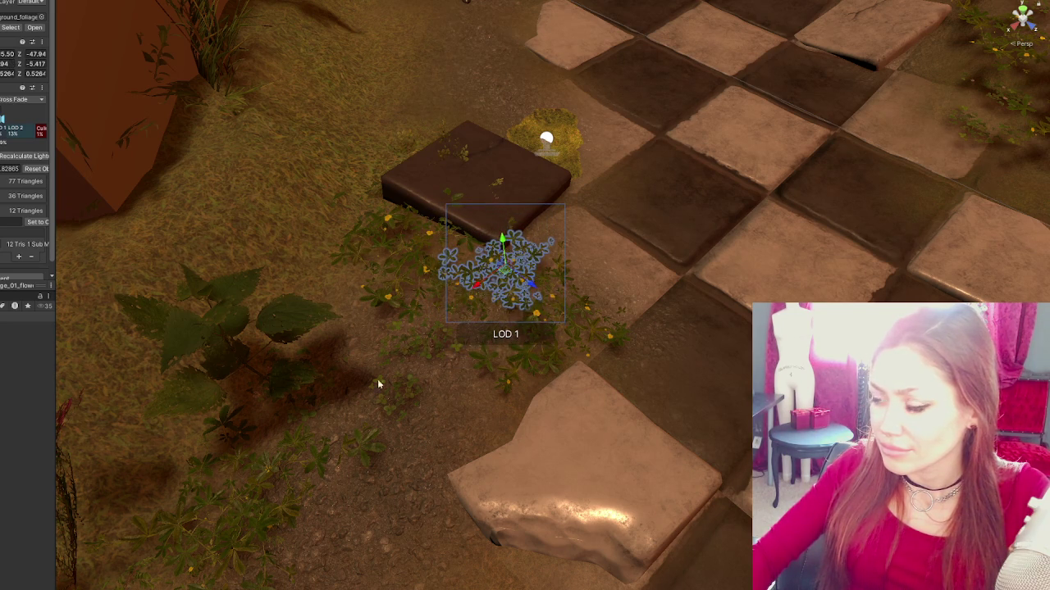
click(538, 363)
scroll(538, 363, down, 2)
scroll(538, 364, down, 5)
mouse_move(538, 363)
mouse_down()
mouse_move(687, 295)
mouse_move(735, 339)
mouse_move(708, 325)
mouse_up()
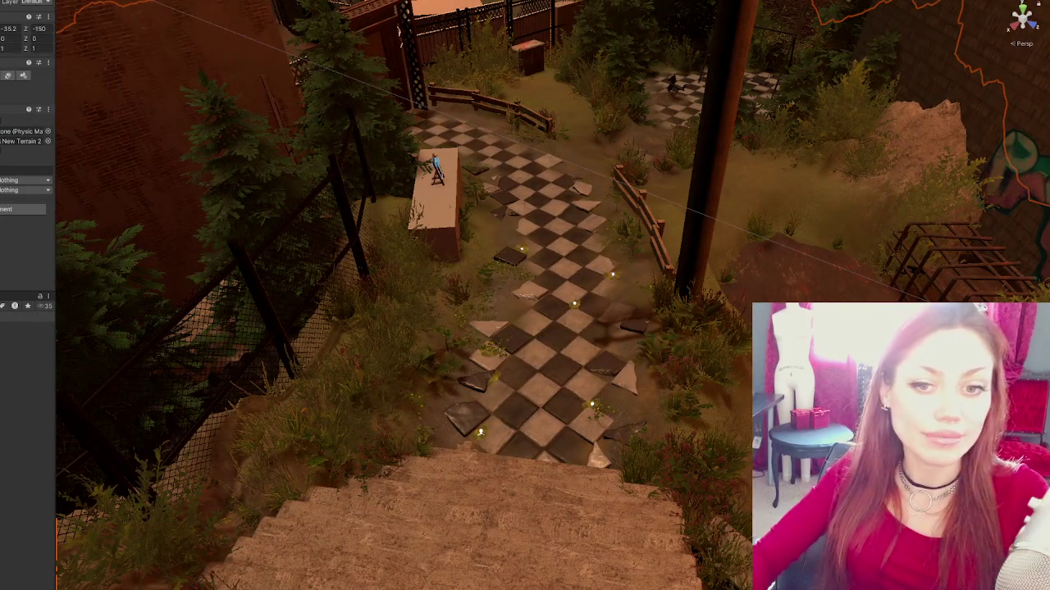
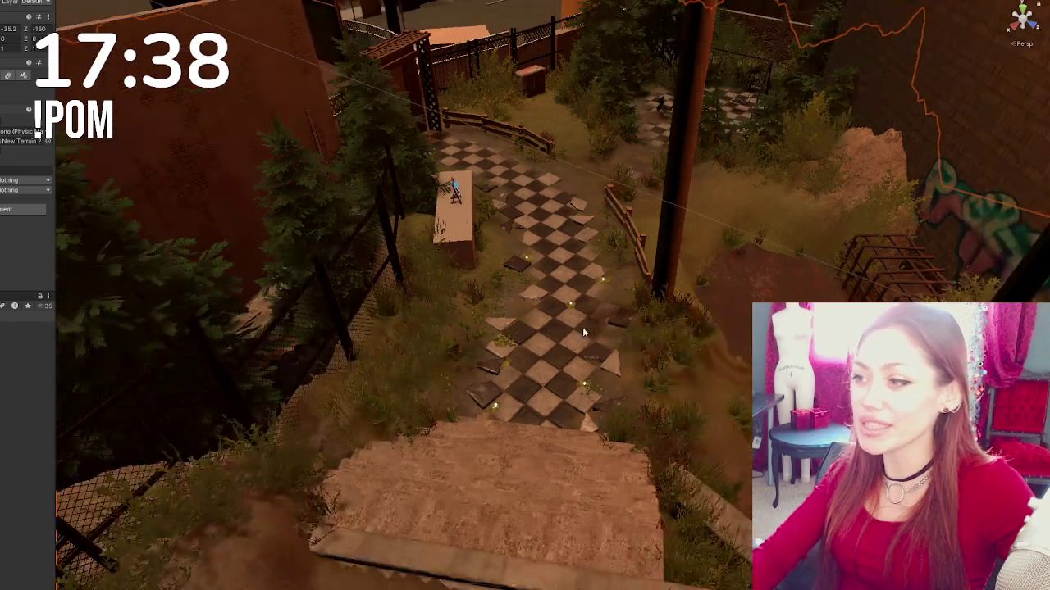
- Drag a ground foliage clump prefab onto a checkered path tile and select it
mouse_move(582, 327)
mouse_down()
mouse_move(609, 345)
mouse_move(499, 329)
mouse_move(572, 443)
mouse_up()
scroll(572, 442, down, 5)
scroll(442, 381, up, 4)
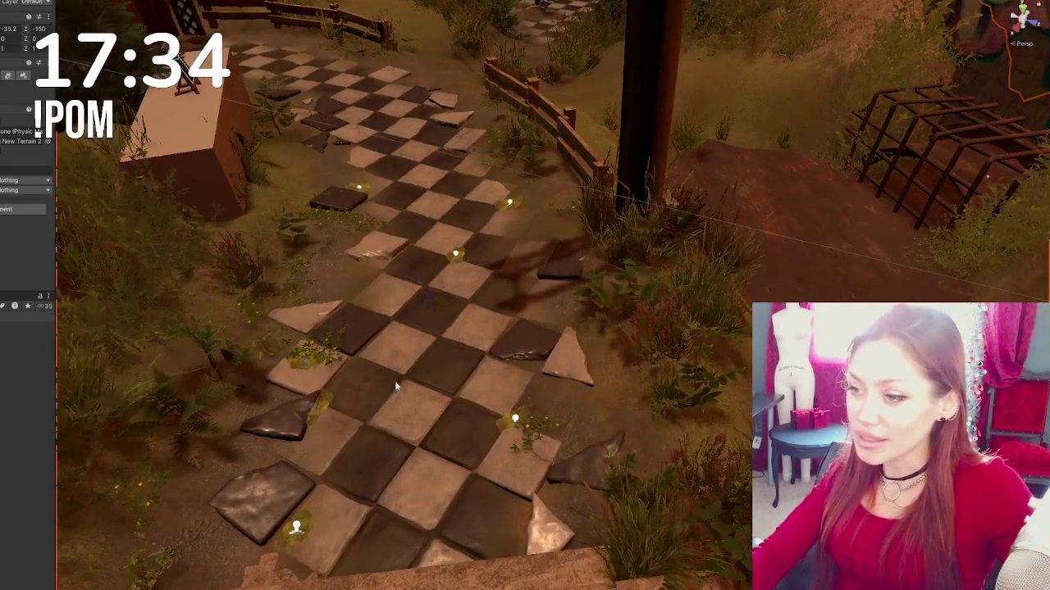
mouse_move(29, 246)
mouse_down()
mouse_move(433, 398)
mouse_move(488, 402)
mouse_move(572, 376)
mouse_up()
click(517, 366)
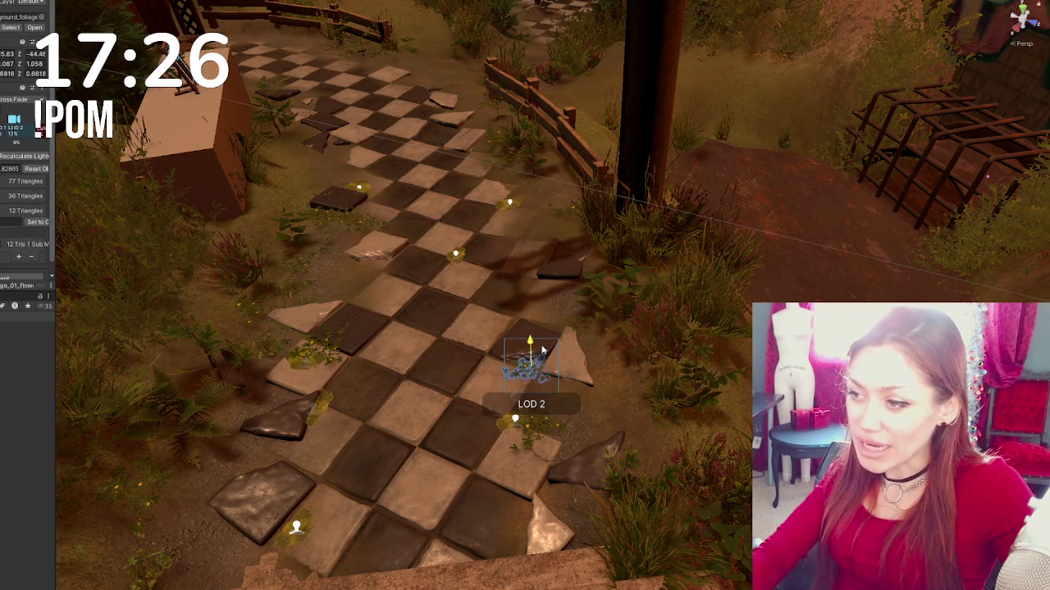
- Rotate the newly placed foliage clump to a new angle
key(e)
drag(541, 393, 546, 377)
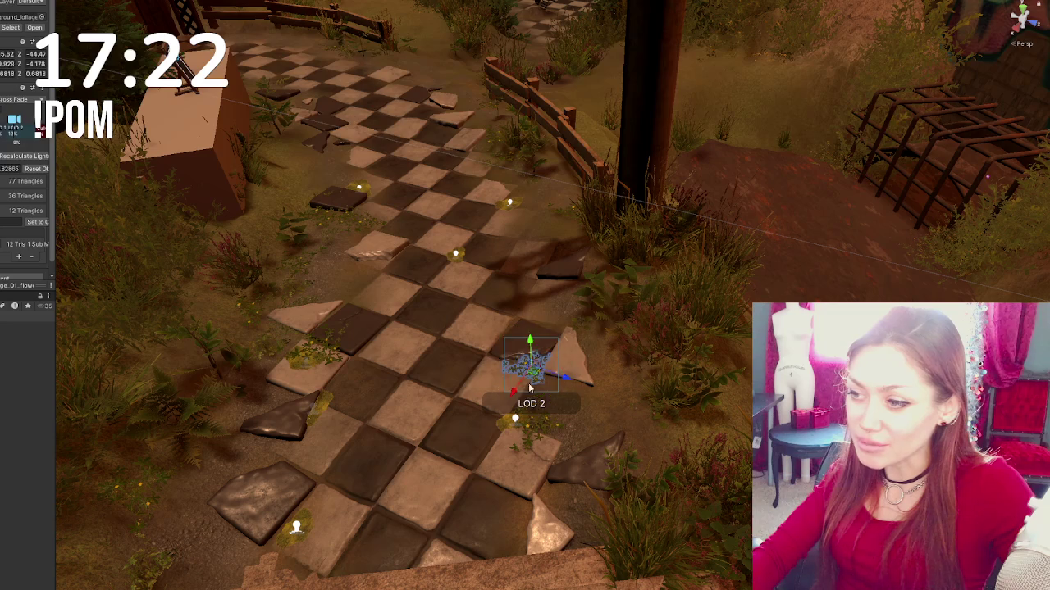
click(446, 461)
mouse_move(446, 461)
mouse_down()
mouse_move(232, 504)
mouse_move(204, 470)
mouse_up()
- Move another foliage clump from the grass onto the middle of the path, slightly turned and nudged left
click(244, 420)
scroll(245, 420, down, 2)
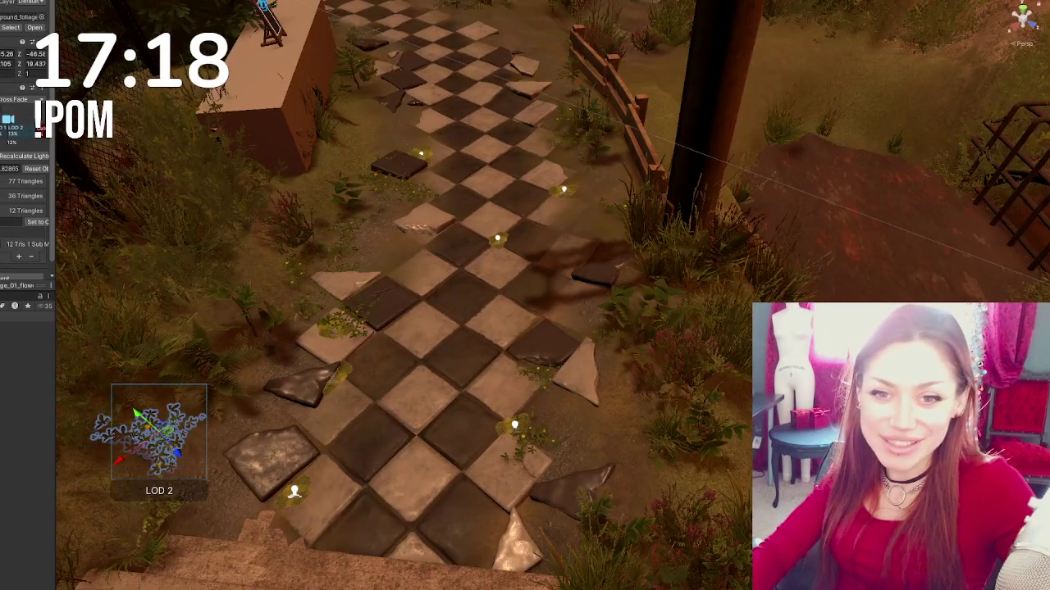
scroll(332, 285, down, 1)
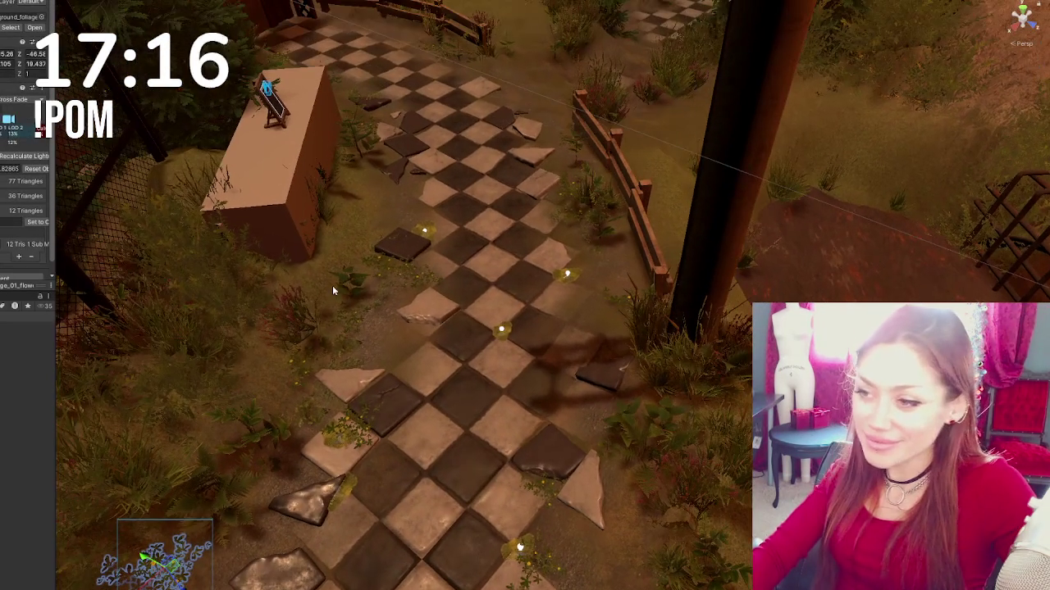
click(321, 344)
click(573, 210)
mouse_move(566, 236)
mouse_down()
mouse_move(526, 241)
mouse_move(533, 247)
mouse_move(519, 268)
mouse_up()
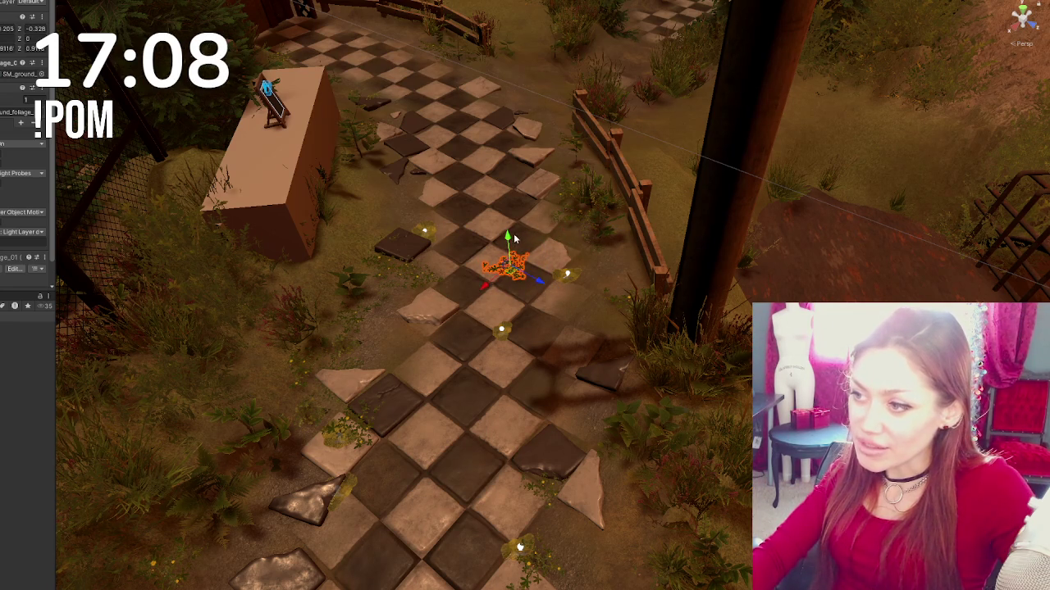
key(e)
drag(535, 286, 573, 299)
key(w)
drag(495, 264, 487, 258)
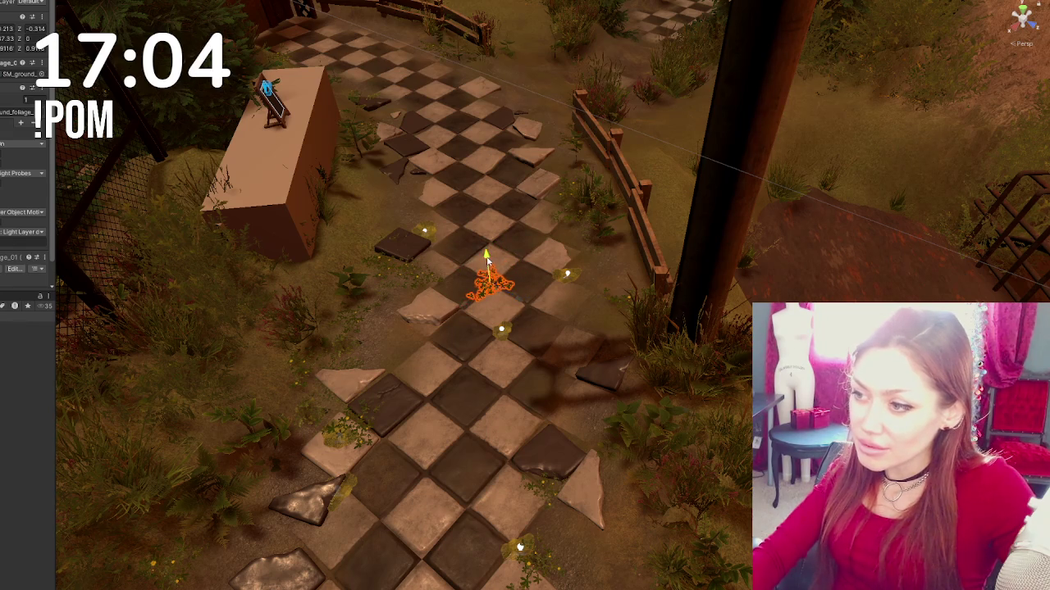
click(499, 401)
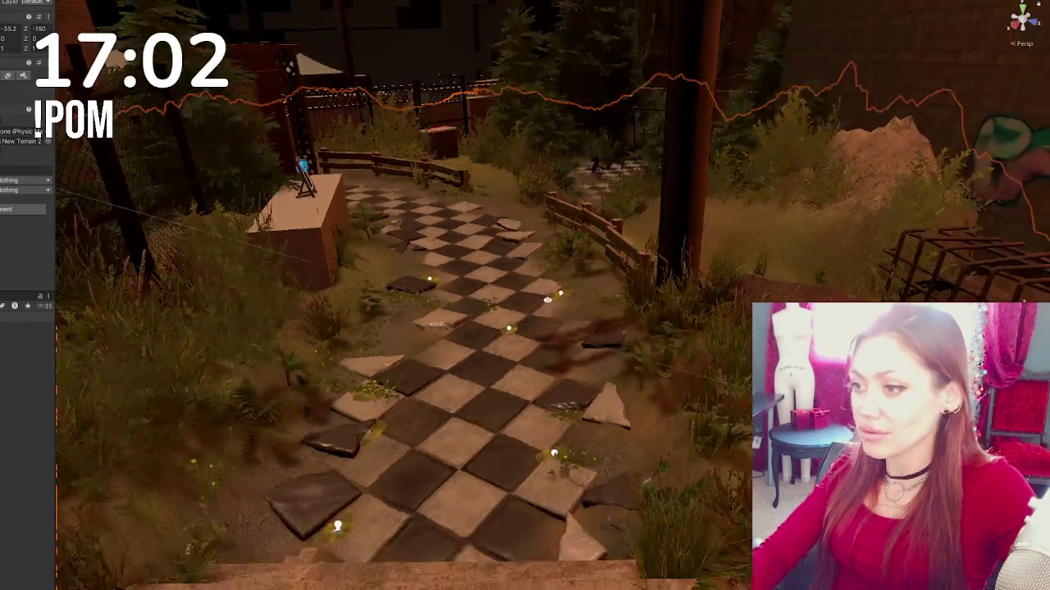
scroll(525, 296, down, 5)
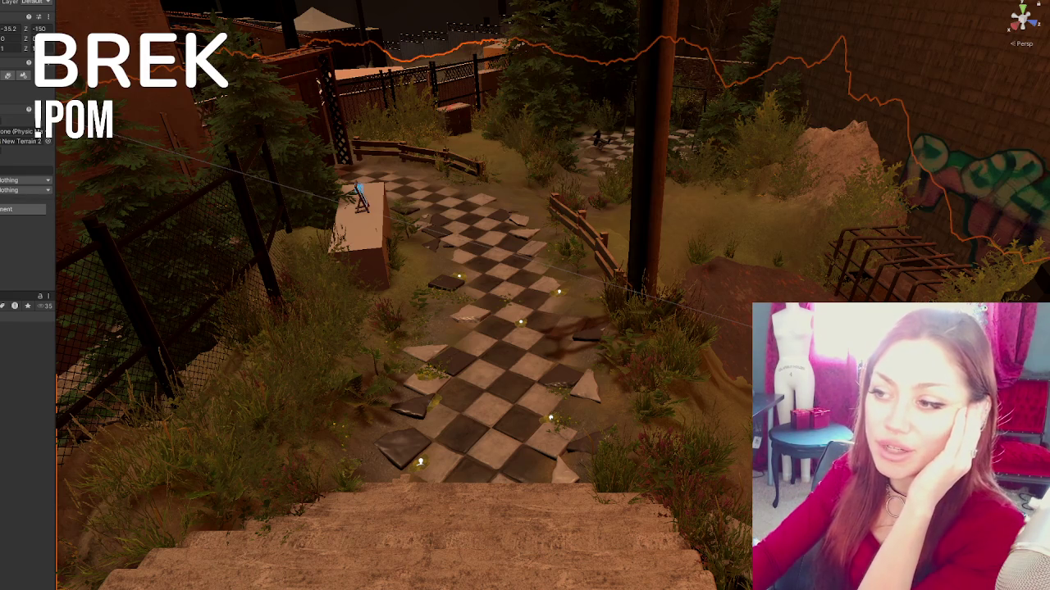
- Tilt a checkerboard tile askew and shift it slightly forward
click(481, 320)
key(f)
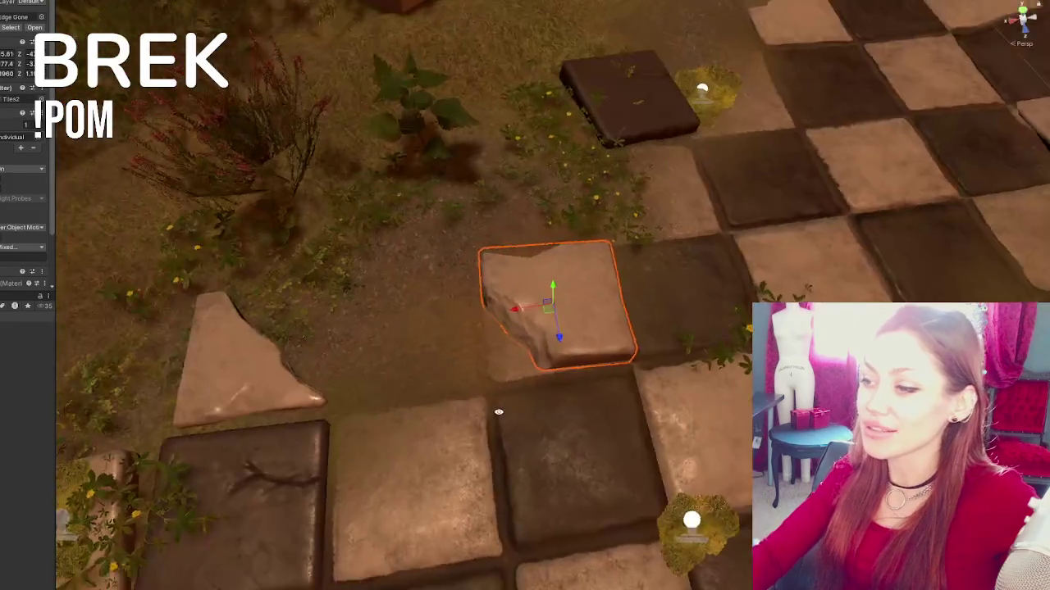
key(e)
drag(542, 274, 578, 283)
mouse_move(574, 369)
mouse_down()
mouse_move(700, 307)
mouse_move(557, 314)
mouse_move(552, 276)
mouse_move(558, 302)
mouse_move(561, 291)
mouse_move(546, 306)
mouse_move(562, 278)
mouse_move(571, 281)
mouse_move(396, 275)
mouse_up()
key(w)
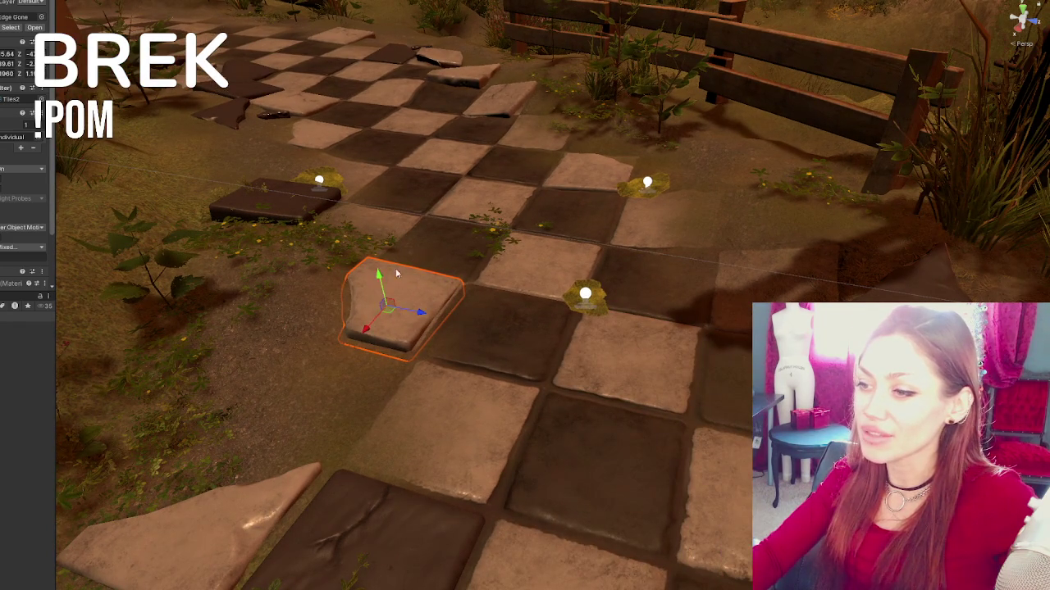
mouse_move(416, 311)
mouse_down()
mouse_move(428, 312)
mouse_move(414, 277)
mouse_move(446, 271)
mouse_up()
scroll(422, 312, down, 3)
key(e)
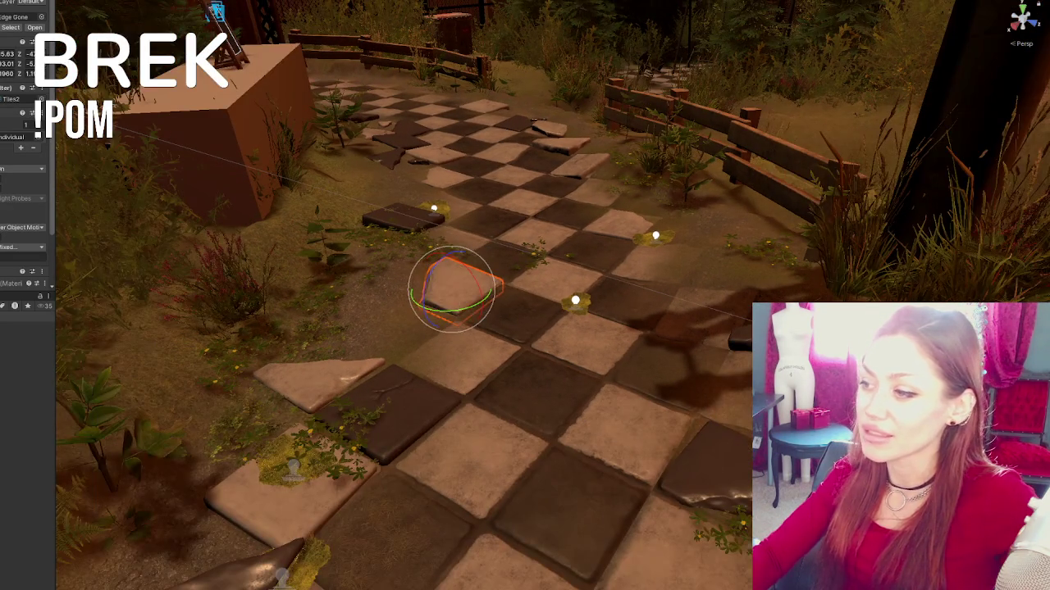
- Lower the neighbouring loose tile Tiles5 slightly into the ground
click(742, 332)
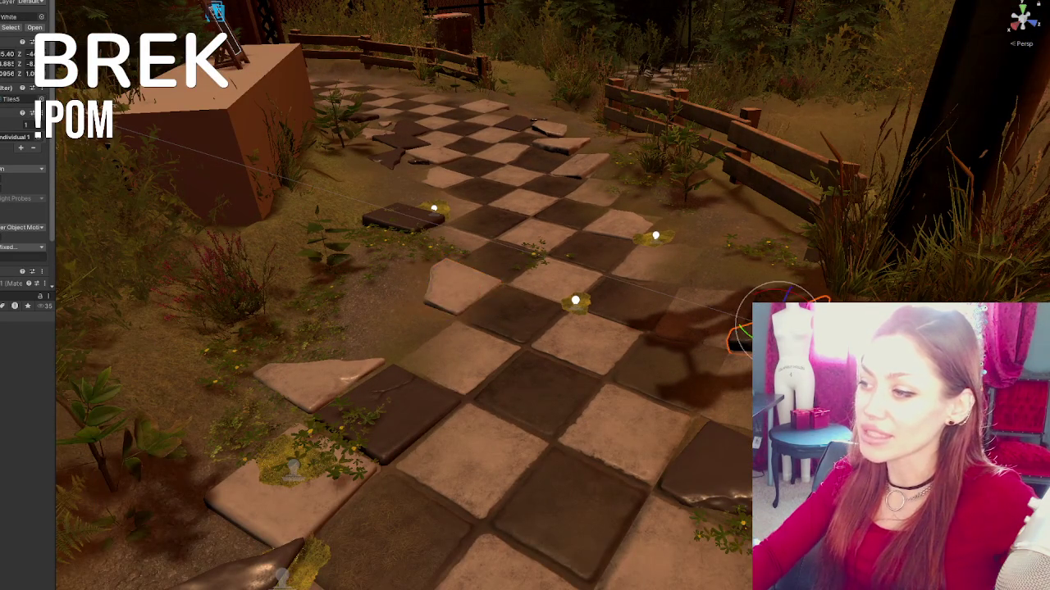
key(w)
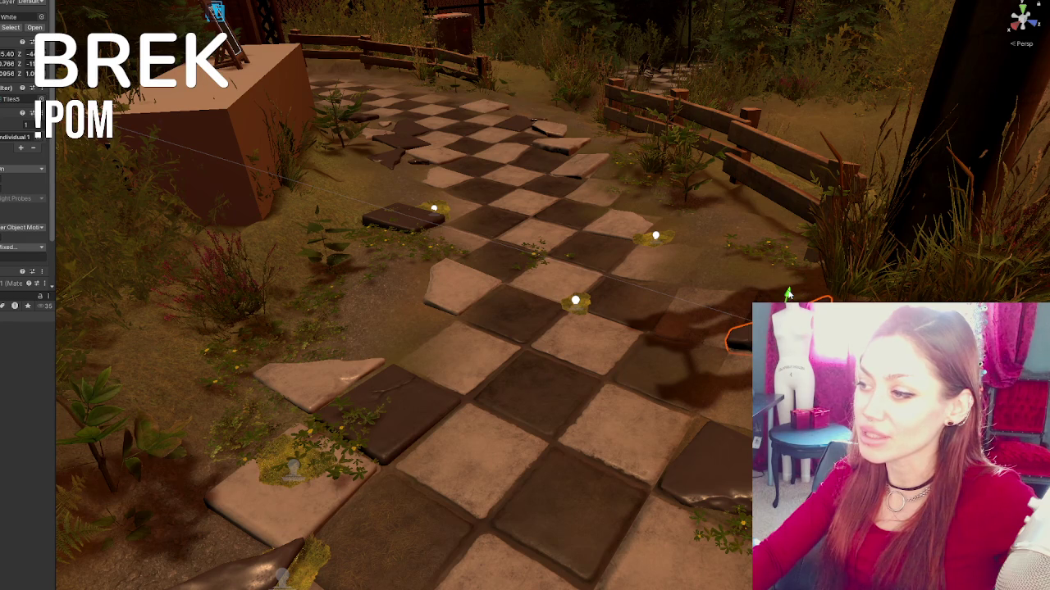
drag(788, 296, 787, 305)
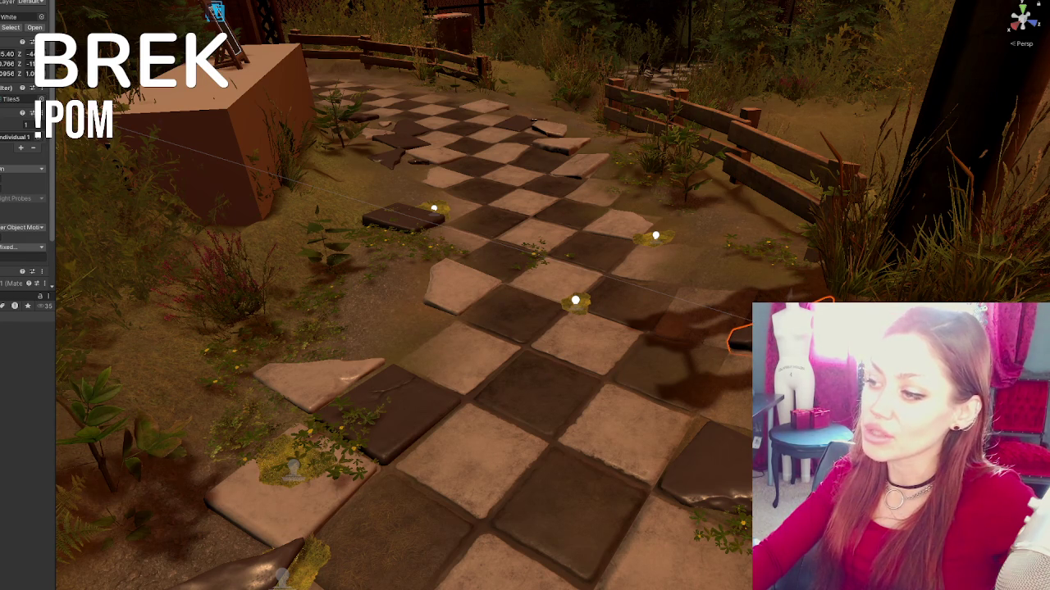
click(694, 465)
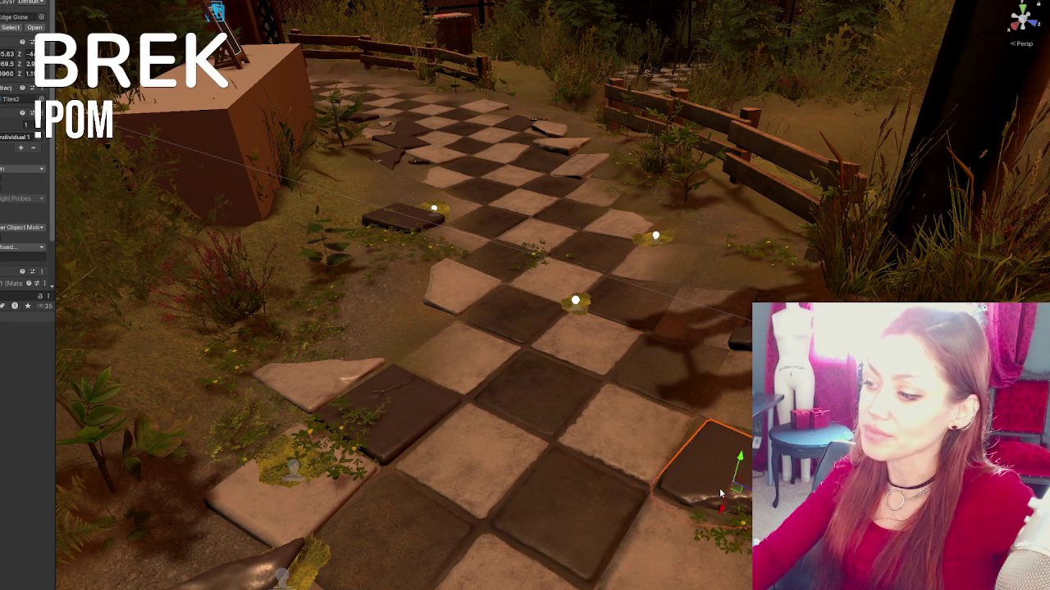
scroll(659, 378, up, 3)
- Move one moss decal onto the left tile and turn another to a diamond orientation
click(154, 441)
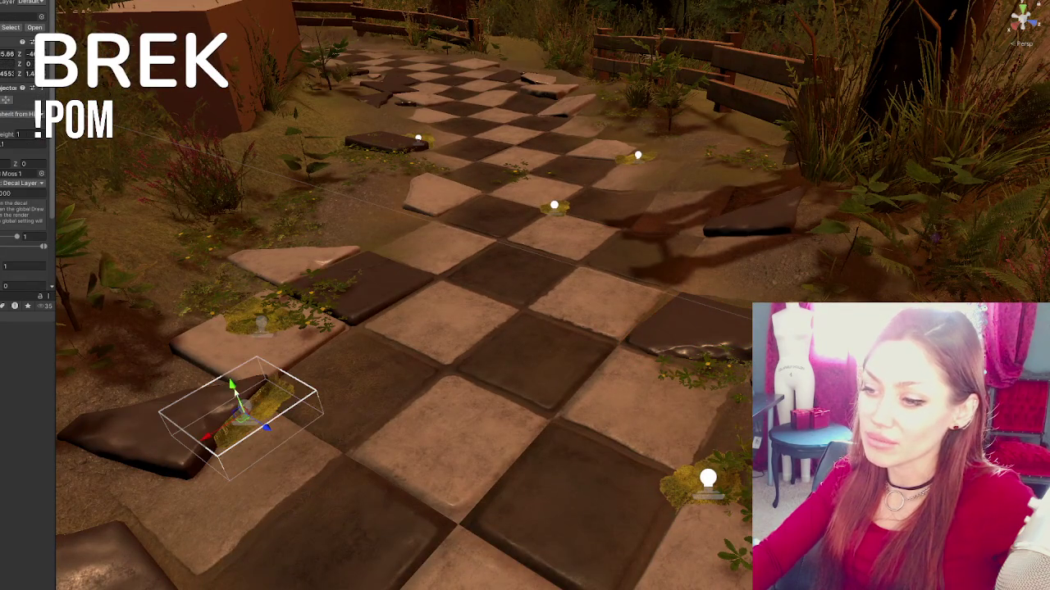
mouse_move(236, 392)
mouse_down()
mouse_move(703, 476)
mouse_move(623, 492)
mouse_move(574, 484)
mouse_up()
scroll(670, 535, up, 3)
scroll(669, 535, down, 3)
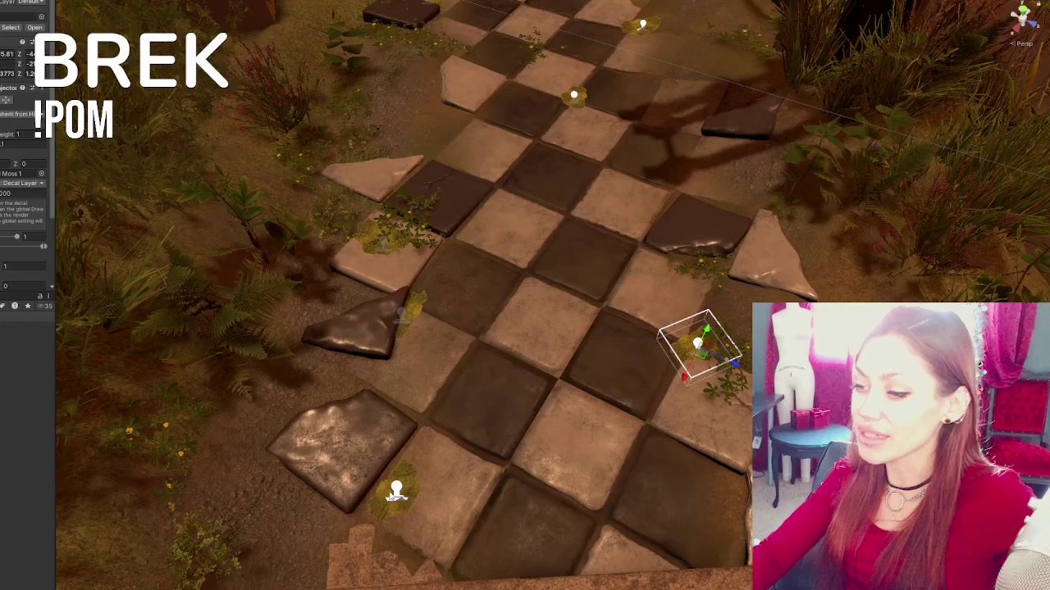
click(396, 492)
mouse_move(396, 492)
mouse_down()
mouse_move(430, 512)
mouse_move(472, 144)
mouse_move(343, 289)
mouse_up()
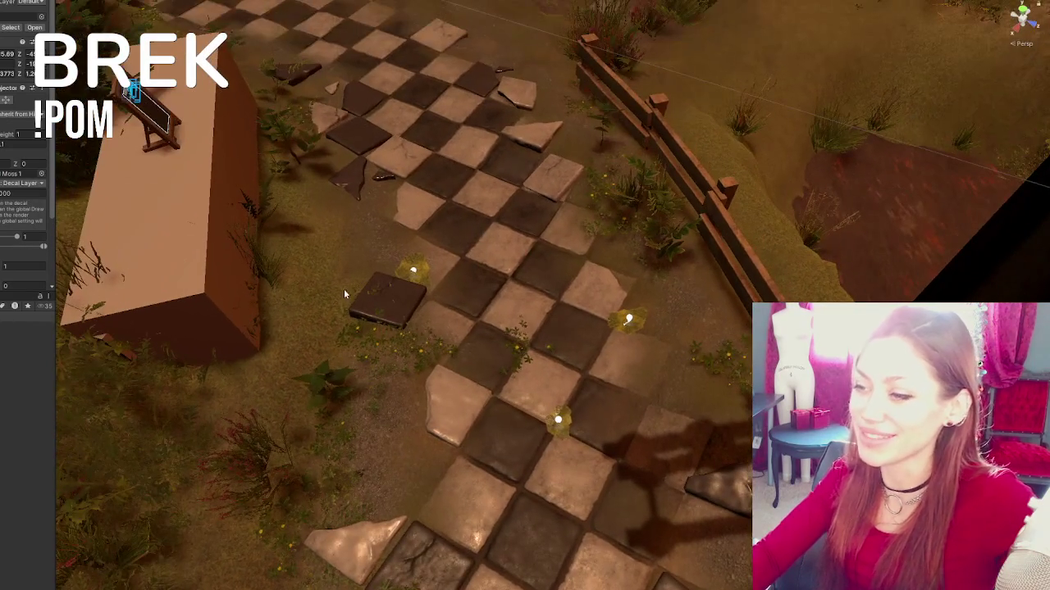
click(379, 285)
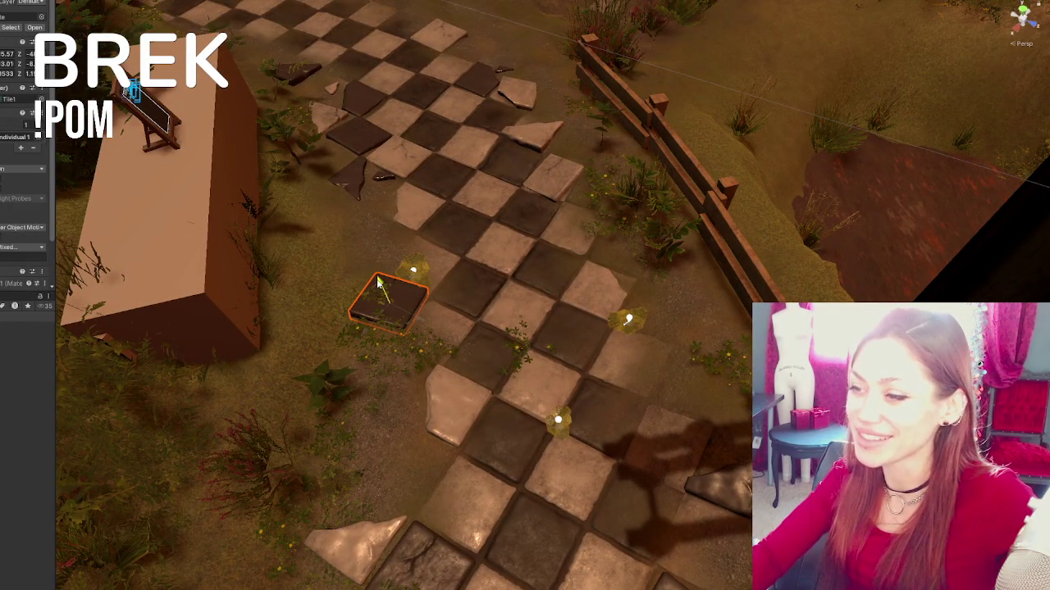
- Turn the foliage clump on the dark loose tile slightly, shift it left, and pull back to an overview
click(371, 285)
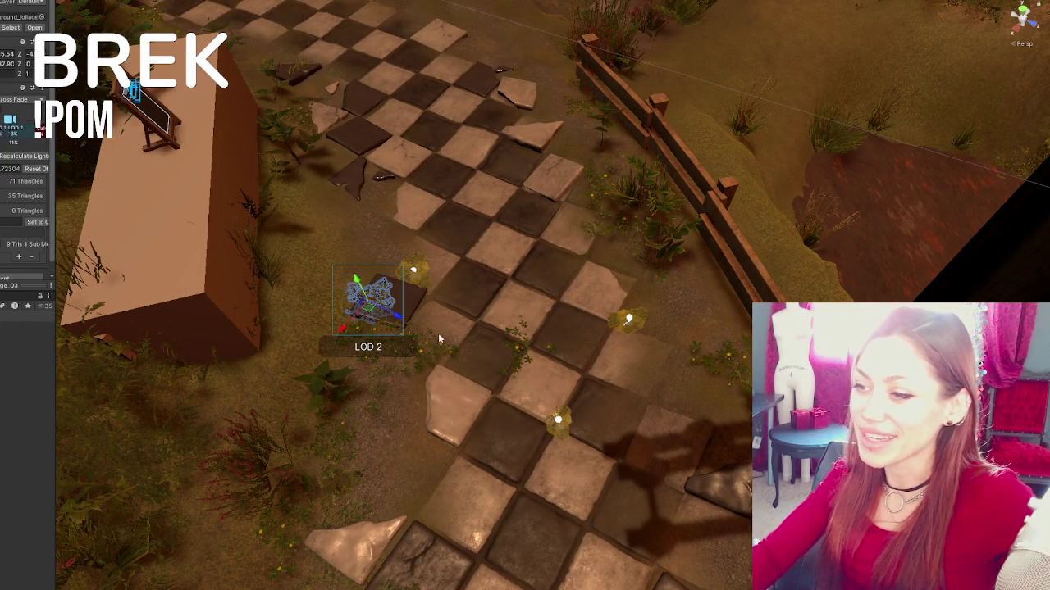
click(365, 283)
click(361, 287)
key(e)
drag(356, 280, 359, 297)
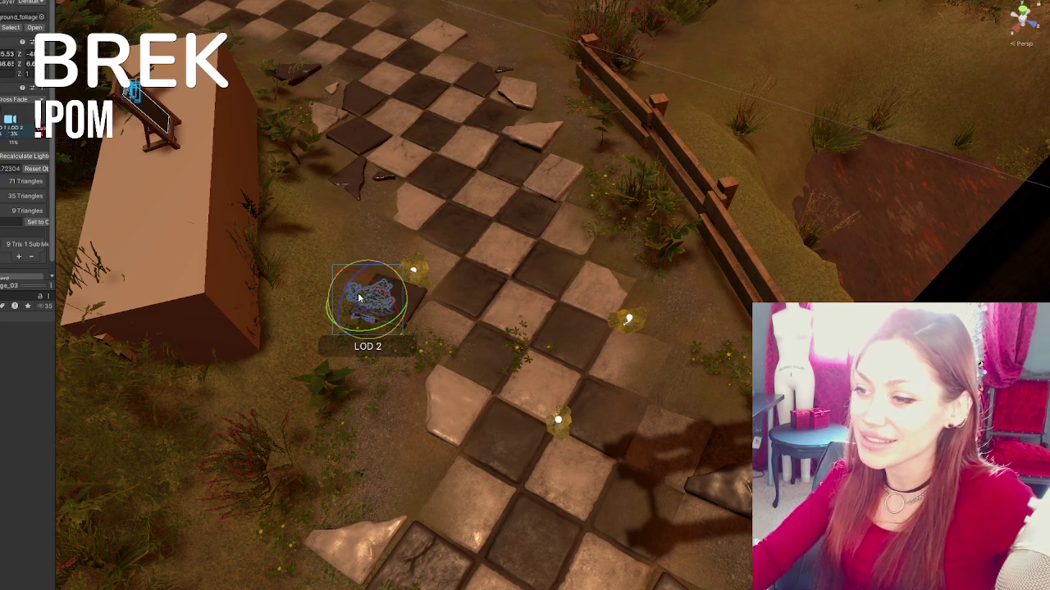
key(w)
drag(358, 280, 344, 273)
drag(486, 416, 546, 337)
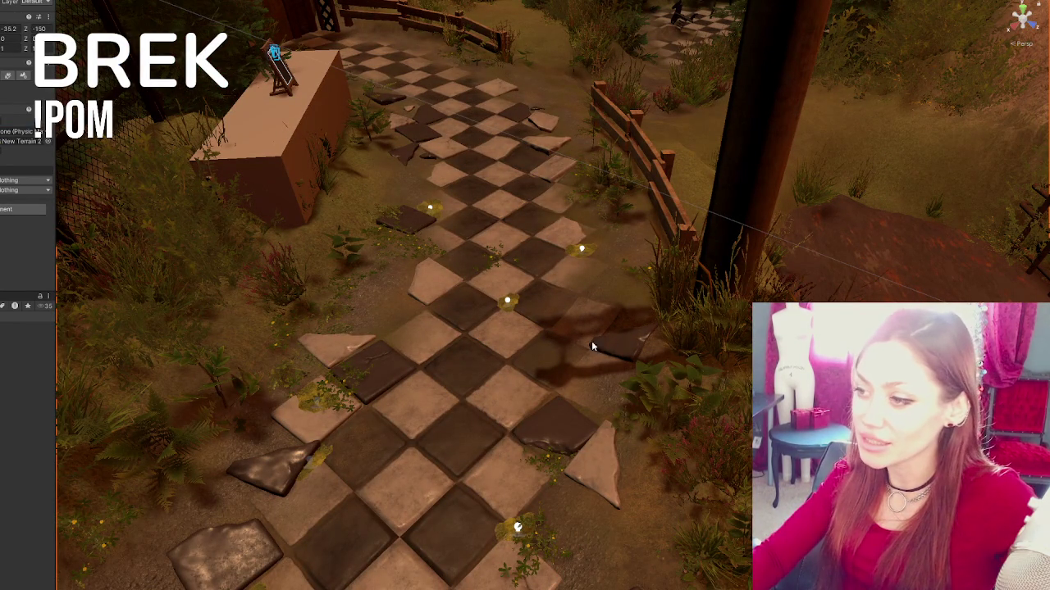
scroll(550, 344, down, 2)
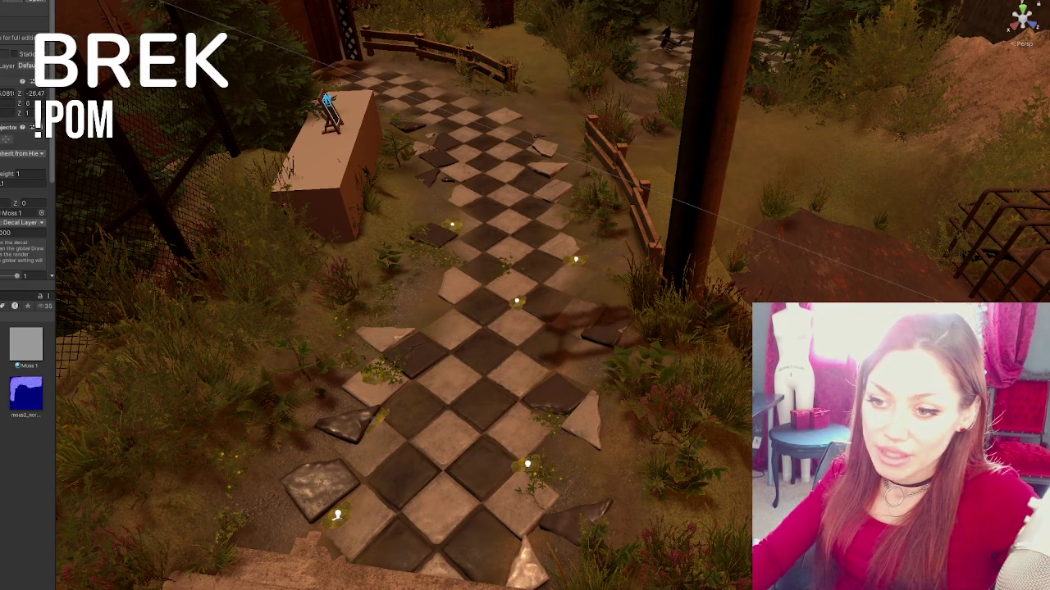
- Select the moss decals along the path and frame the stray one at the far end
key(f)
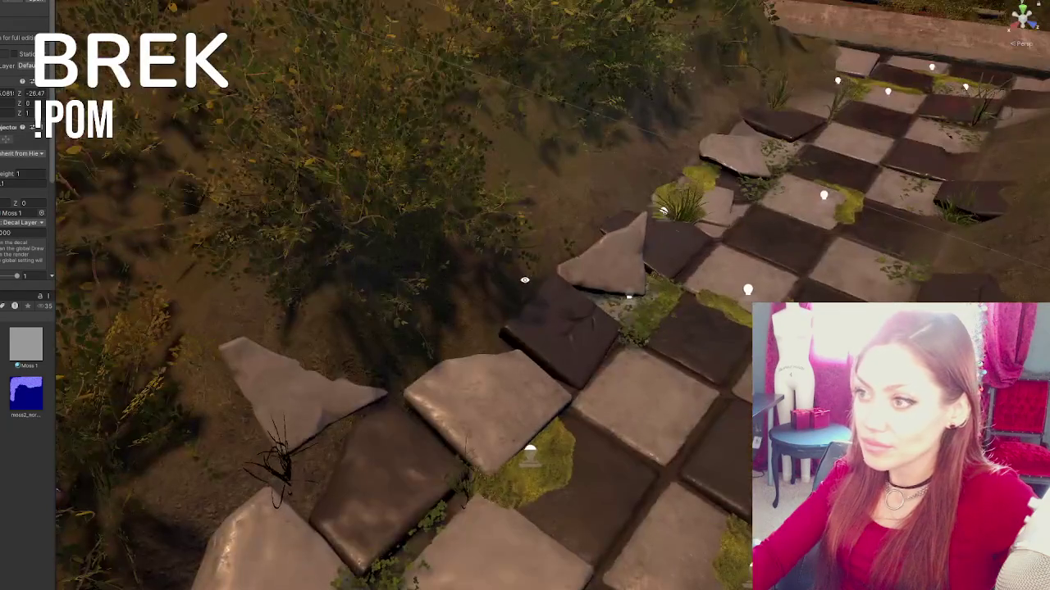
click(748, 291)
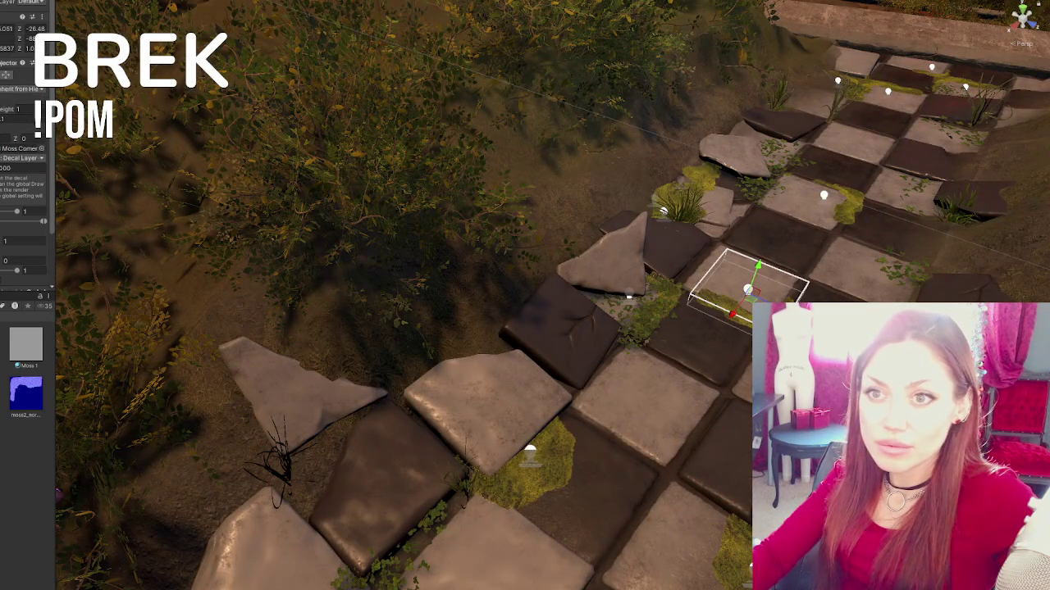
click(824, 194)
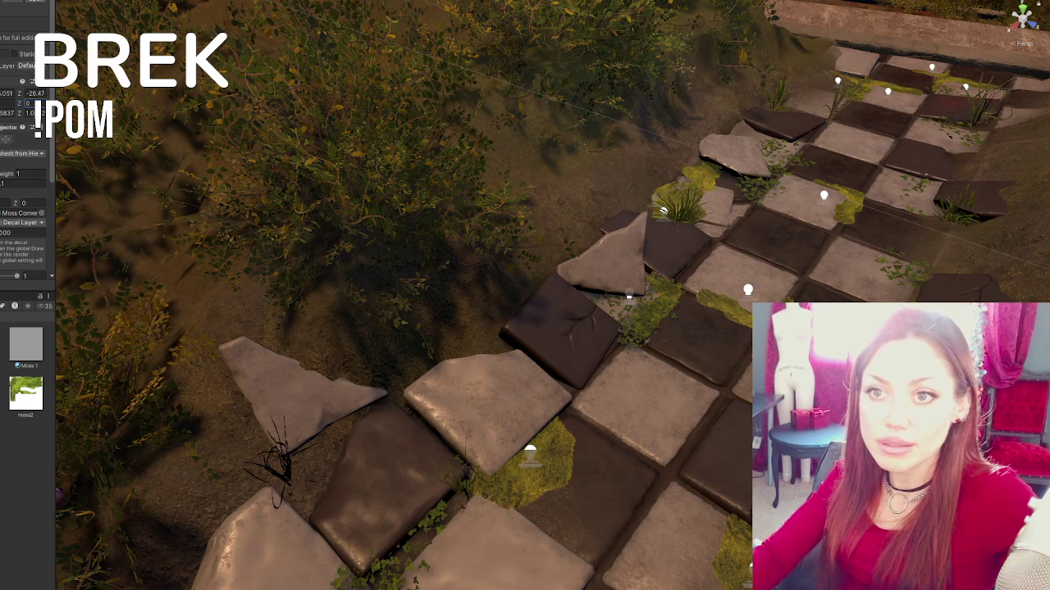
click(888, 91)
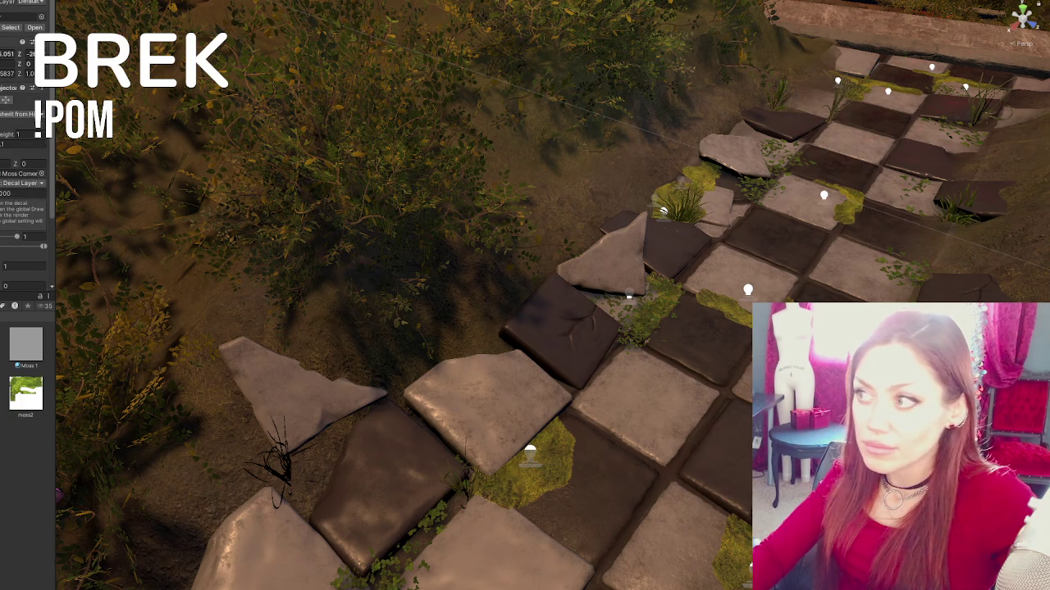
key(f)
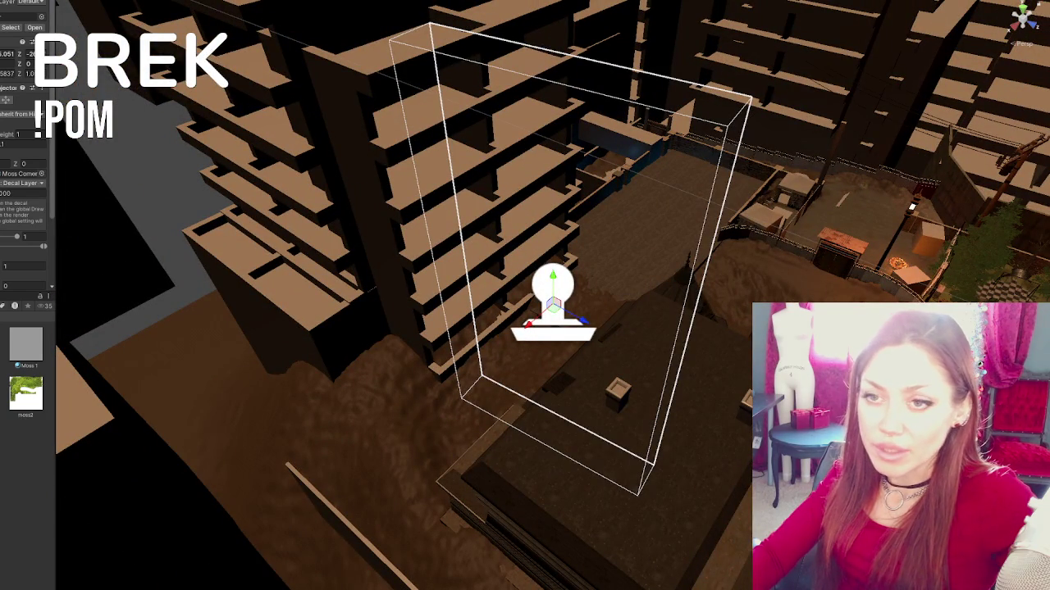
- Undo twice to get back to the Moss Corner decal selection and review it
key(ctrl+z)
key(ctrl+z)
key(ctrl+z)
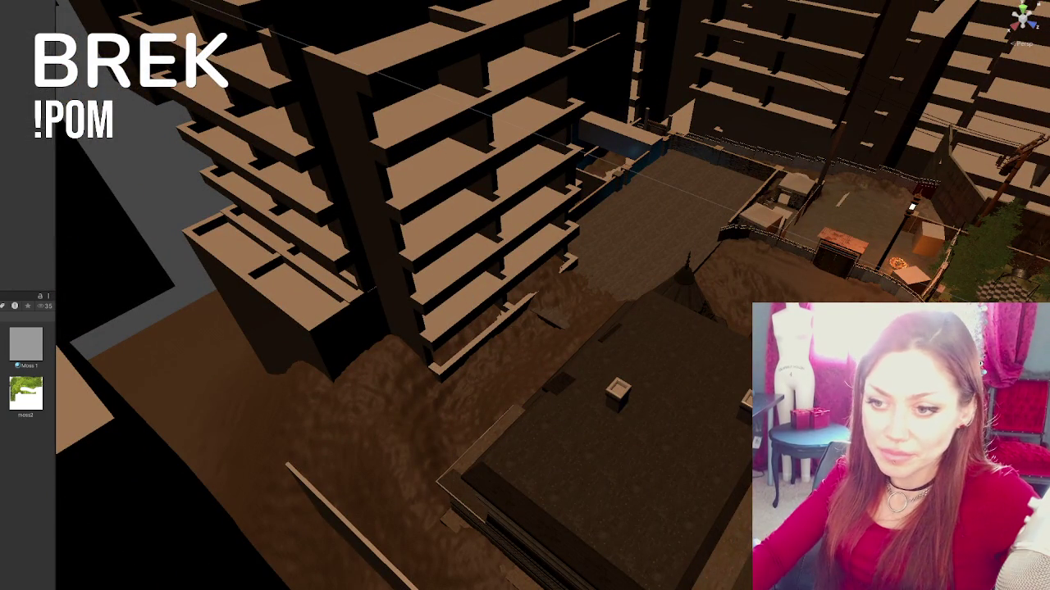
key(ctrl+z)
key(ctrl+z)
key(ctrl+z)
scroll(25, 181, down, 2)
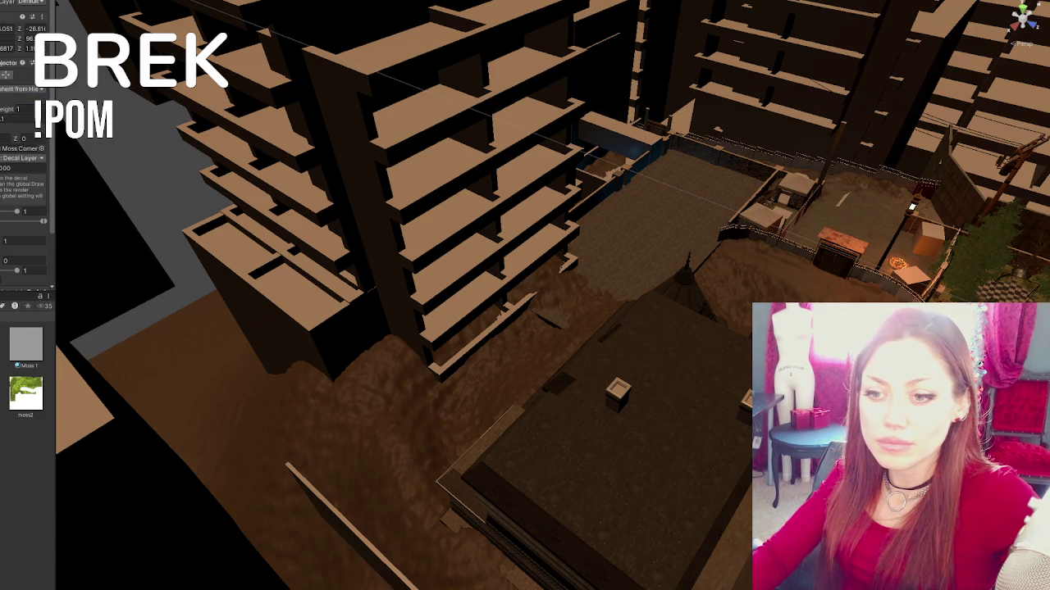
scroll(25, 164, up, 2)
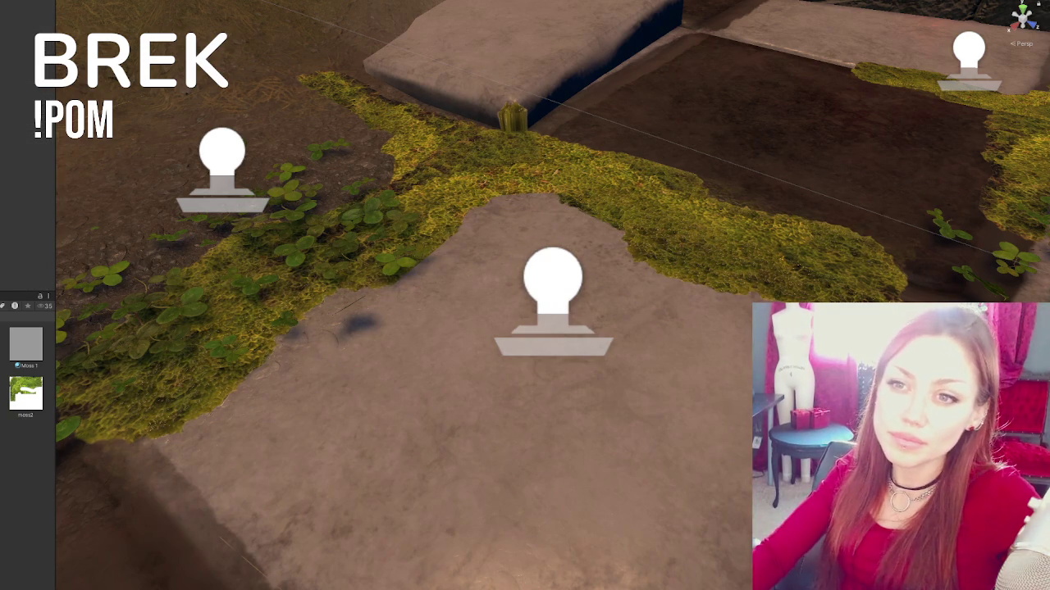
click(553, 283)
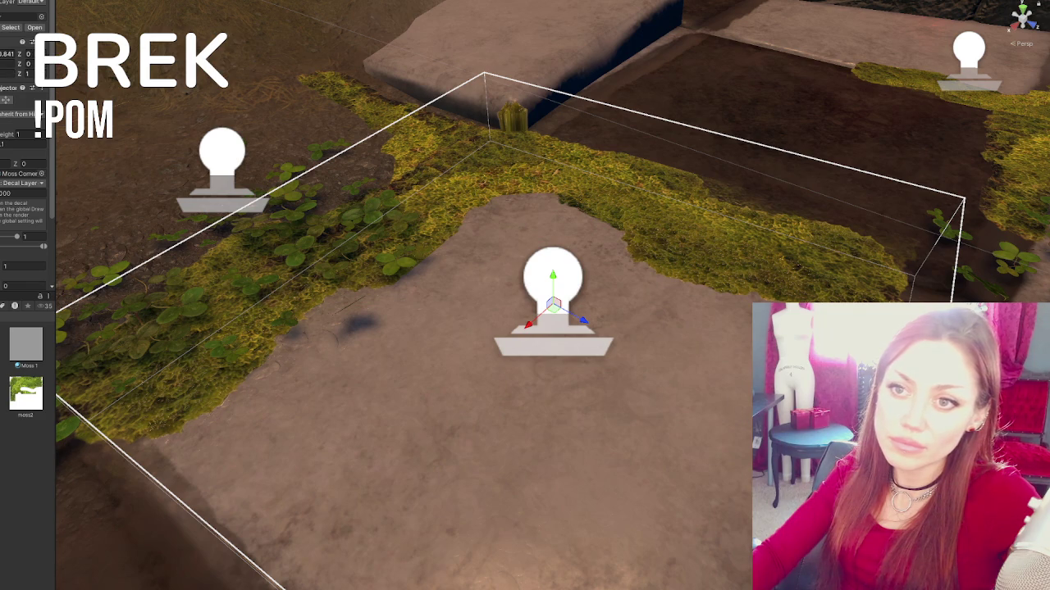
key(f)
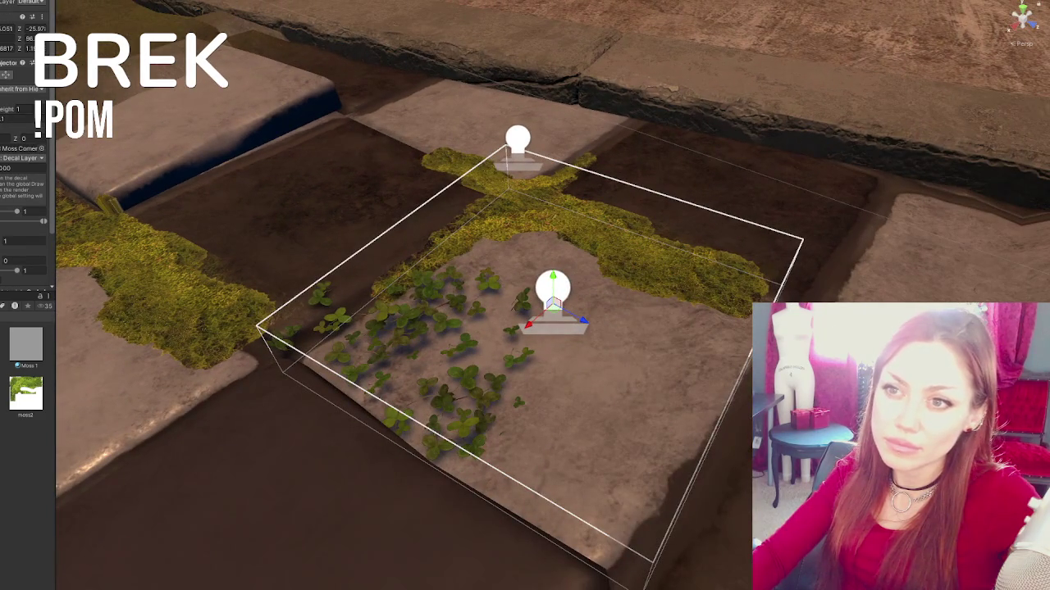
key(Delete)
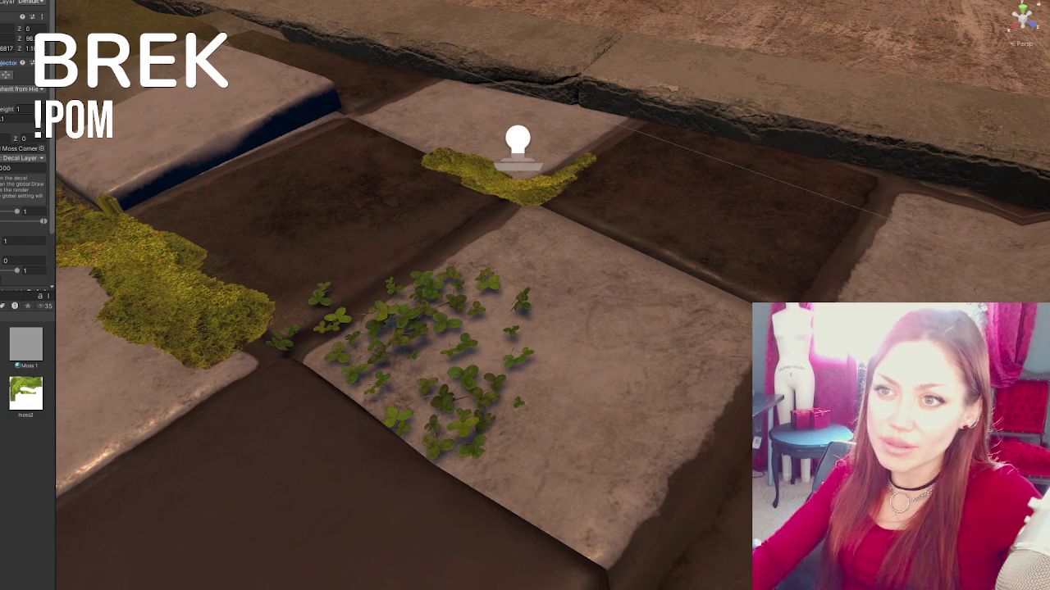
key(ctrl+z)
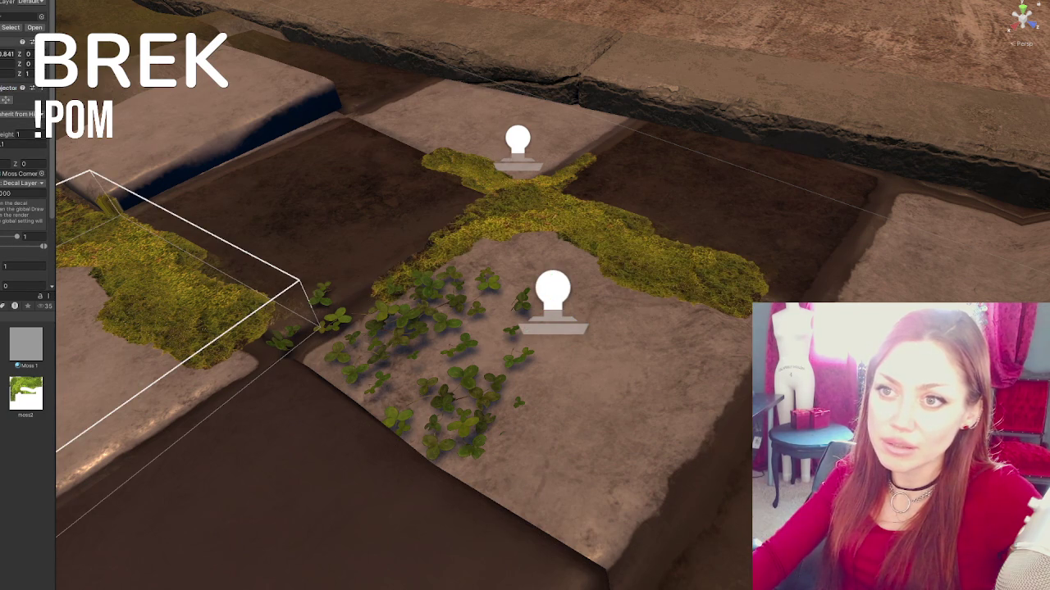
key(ctrl+z)
key(ctrl+z)
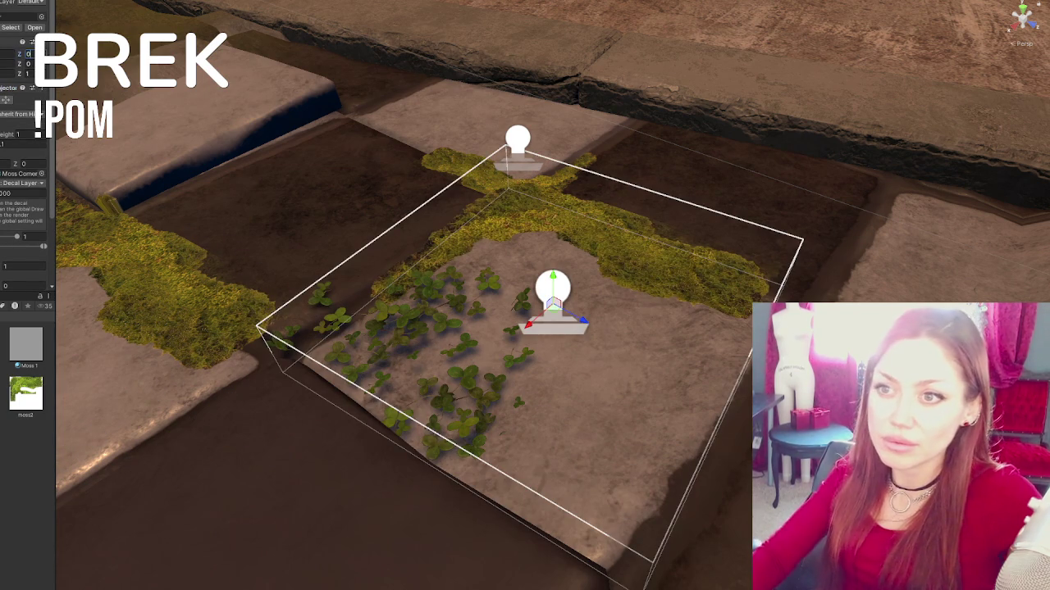
key(ctrl+z)
key(ctrl+y)
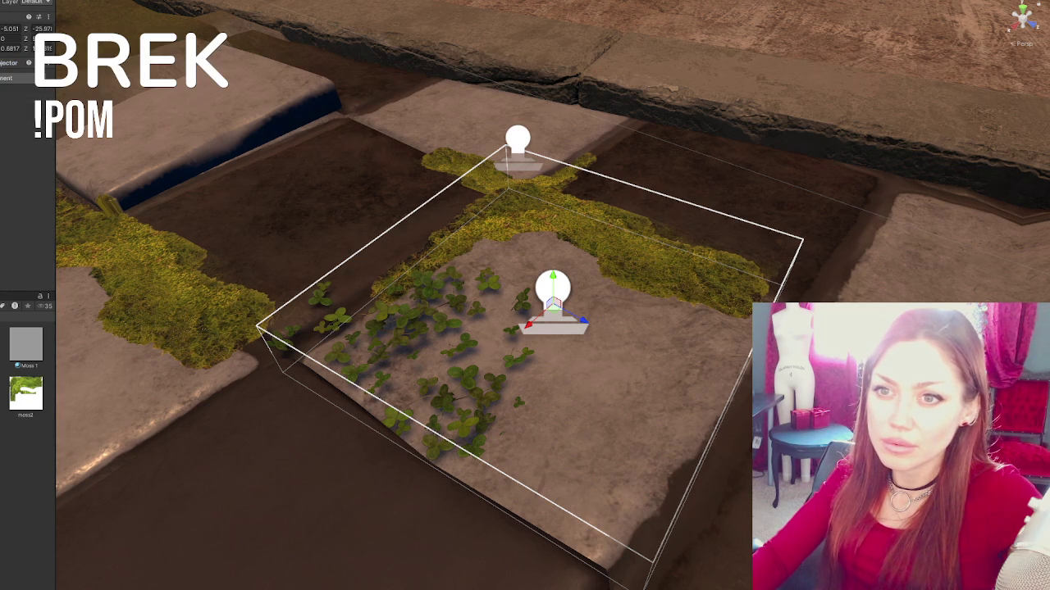
key(Escape)
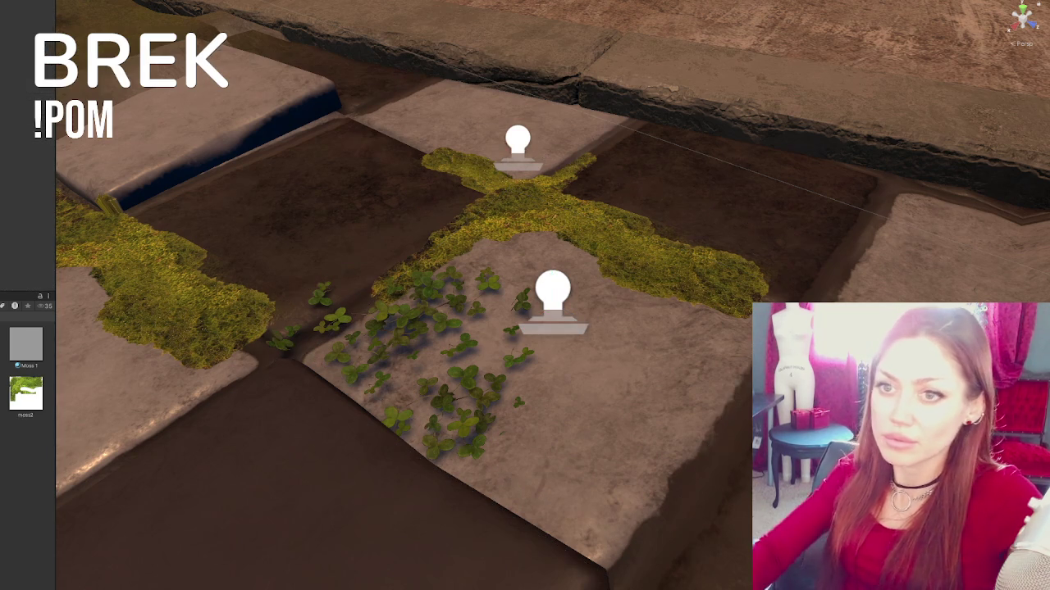
click(517, 146)
key(f)
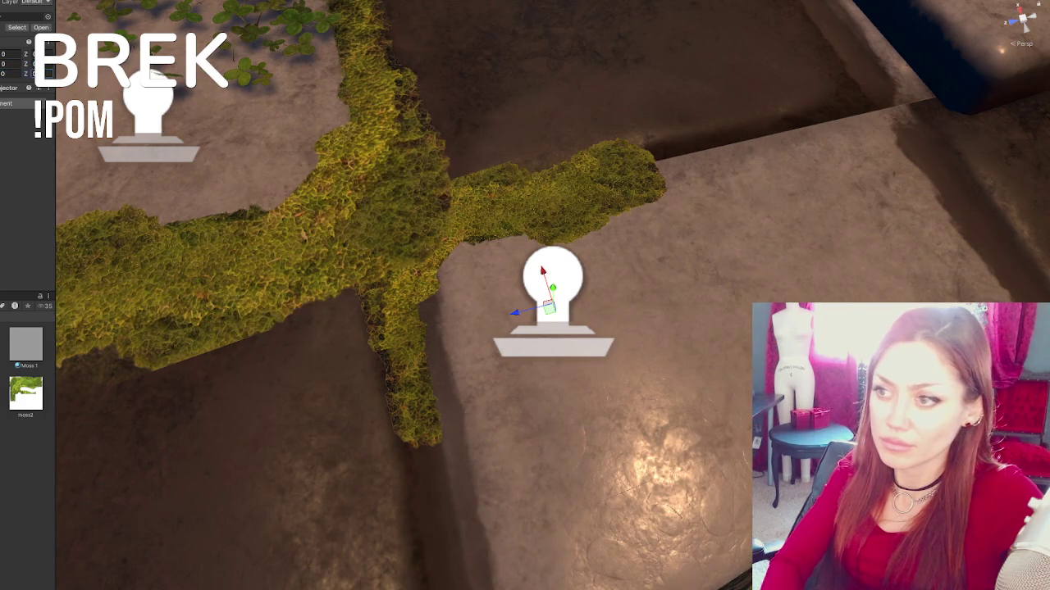
- Enter 1 into the upper moss decal's Scale fields in the Inspector Transform
text(1)
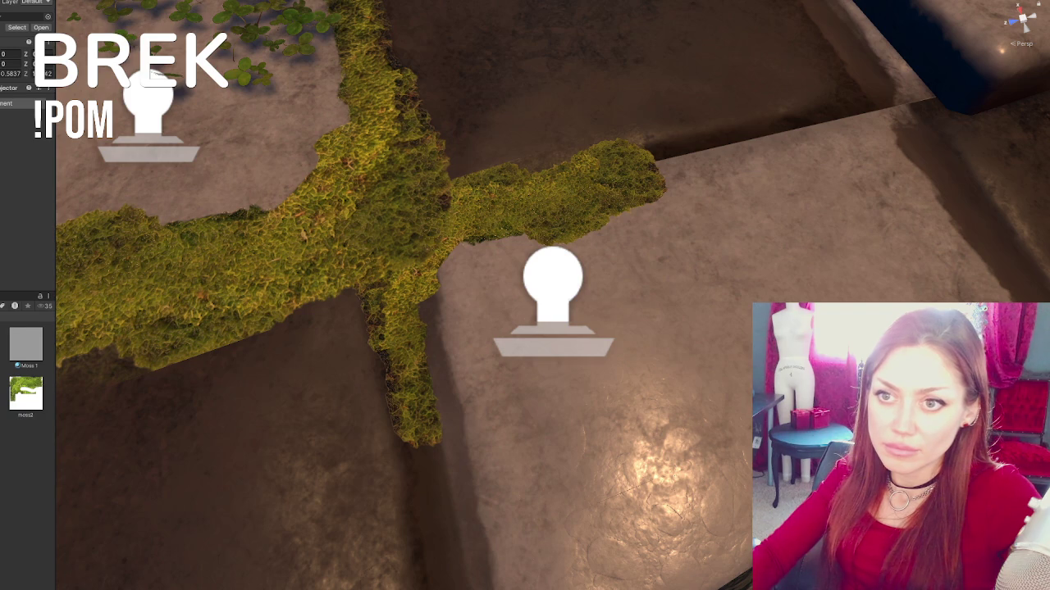
scroll(27, 49, down, 1)
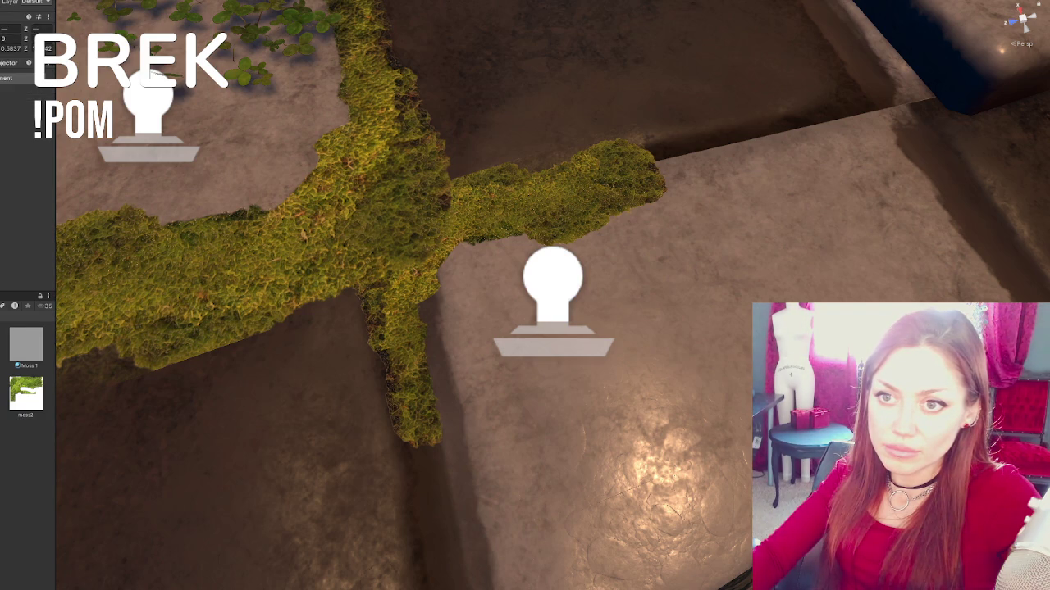
scroll(27, 49, up, 1)
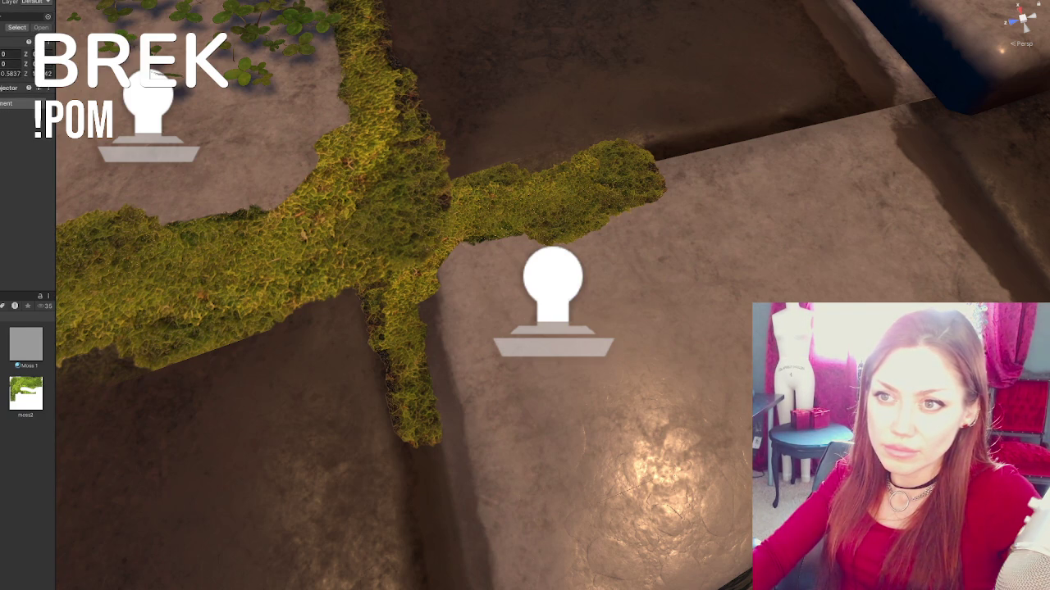
text(1)
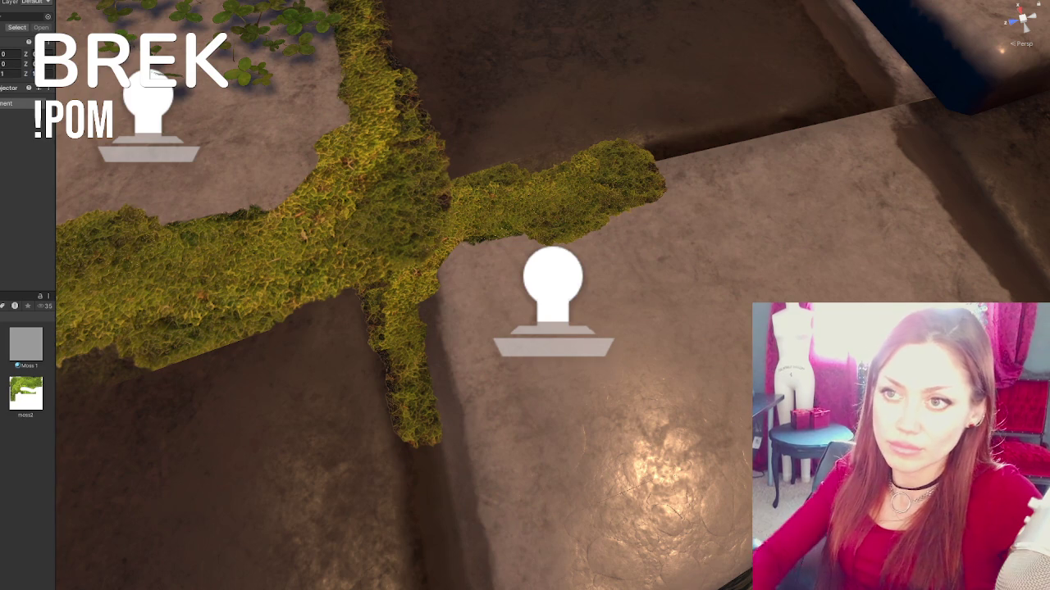
text(f)
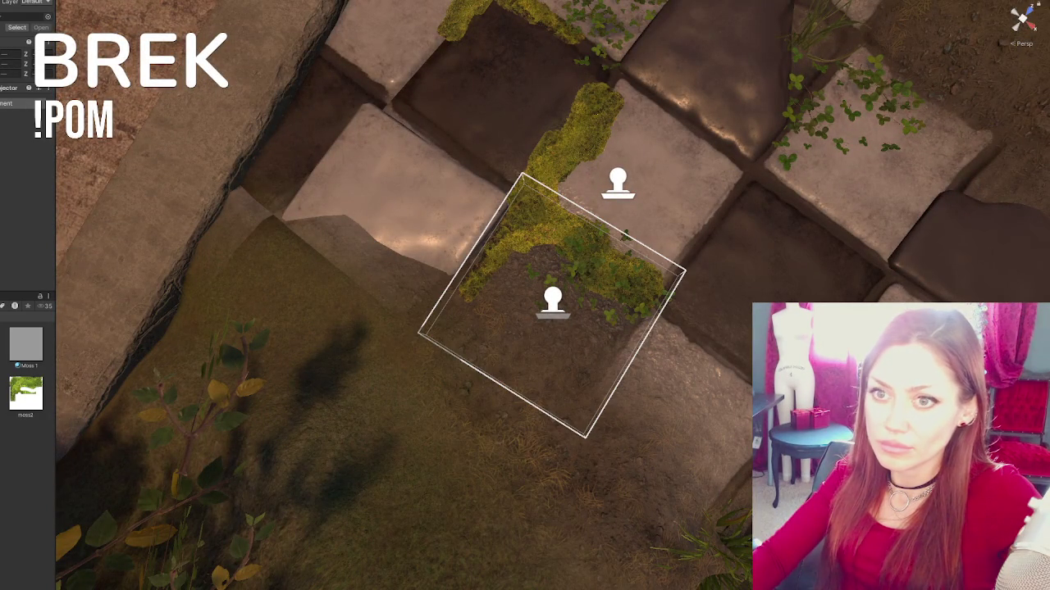
- Select the lower decal projector and orbit out to see the path toward the fences and stairs
click(552, 301)
scroll(665, 385, down, 5)
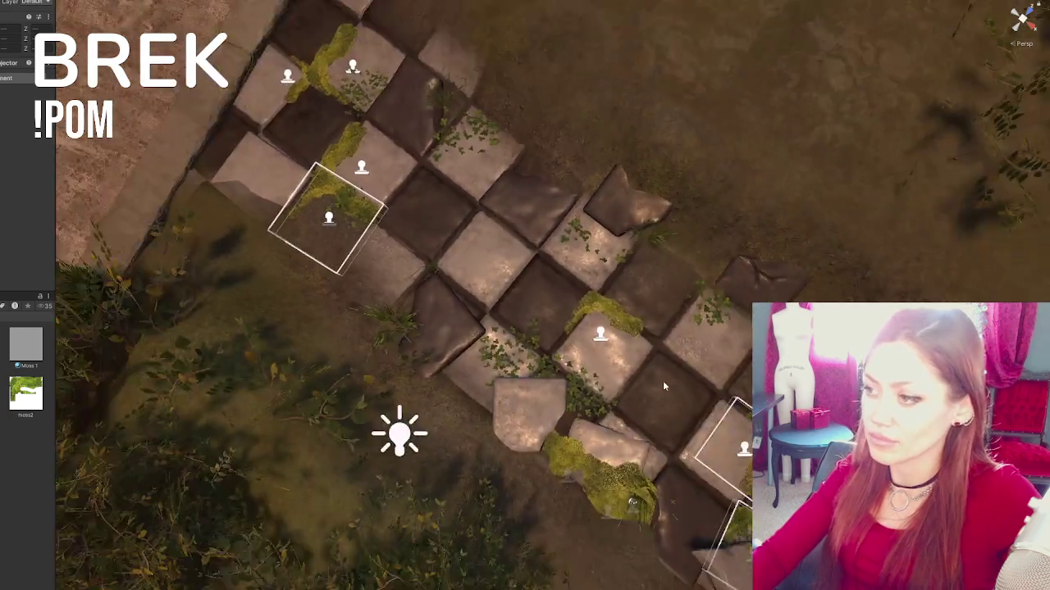
mouse_move(665, 385)
mouse_down()
mouse_move(443, 168)
mouse_move(543, 250)
mouse_up()
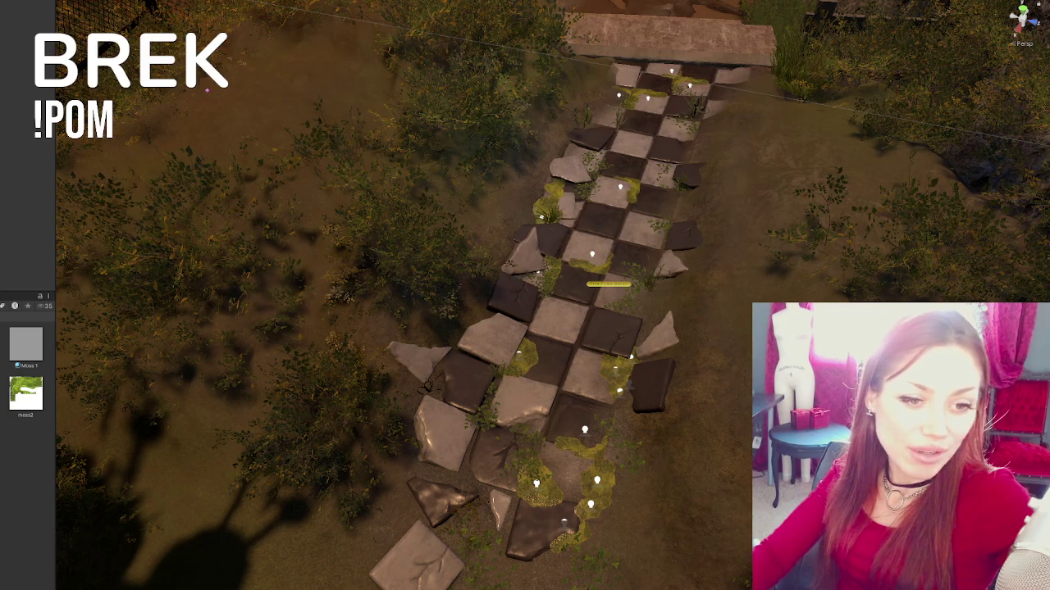
drag(669, 107, 669, 177)
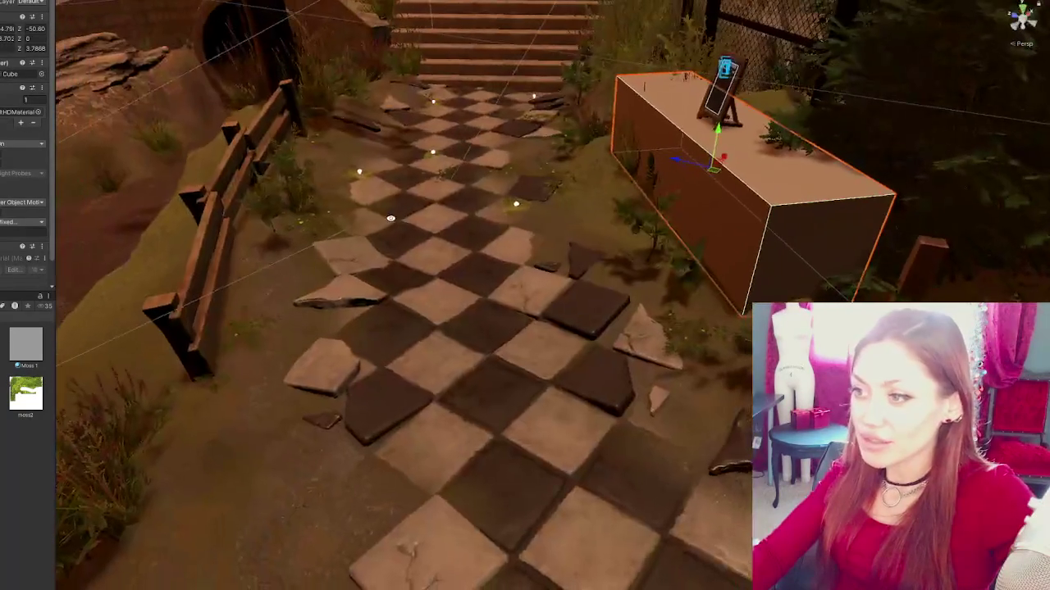
- Place moss2 decals on the checkered path, duplicate one further up, and enlarge the copy
mouse_move(53, 396)
mouse_down()
mouse_move(479, 409)
mouse_move(463, 378)
mouse_up()
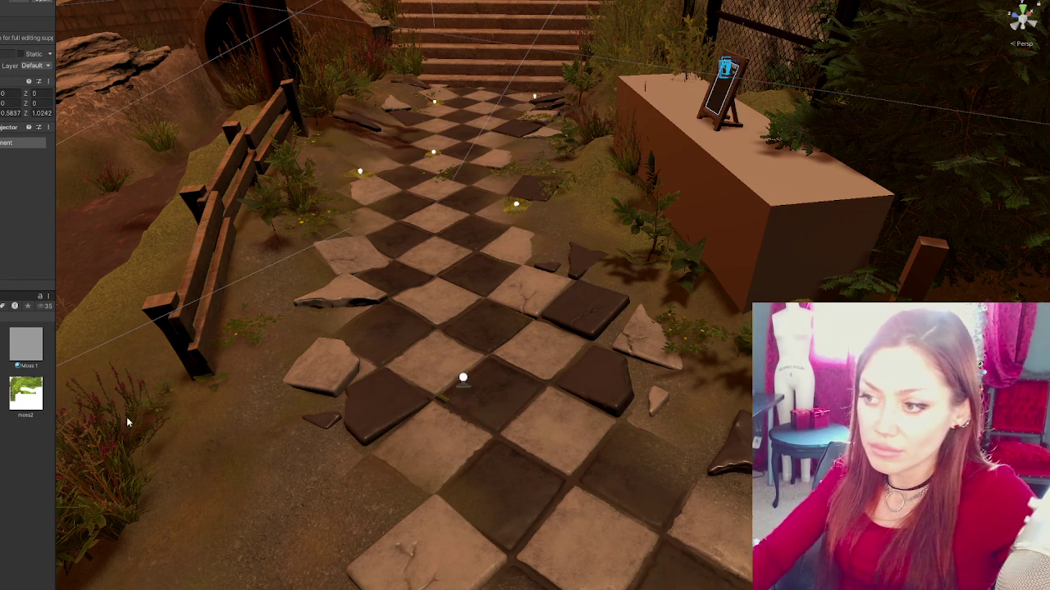
mouse_move(62, 344)
mouse_down()
mouse_move(310, 329)
mouse_move(425, 350)
mouse_move(371, 336)
mouse_up()
click(464, 379)
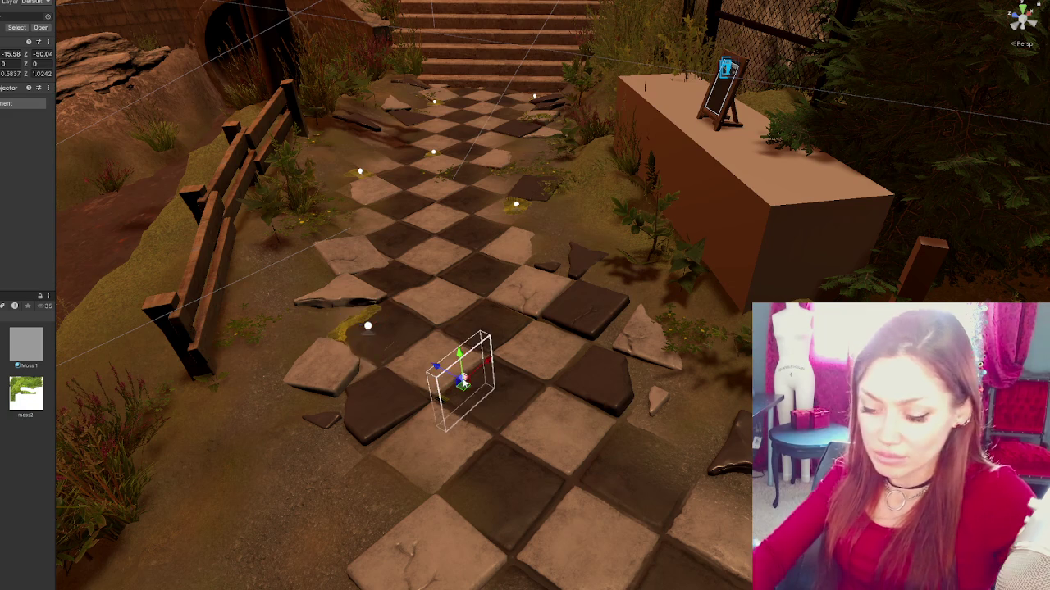
scroll(459, 386, up, 2)
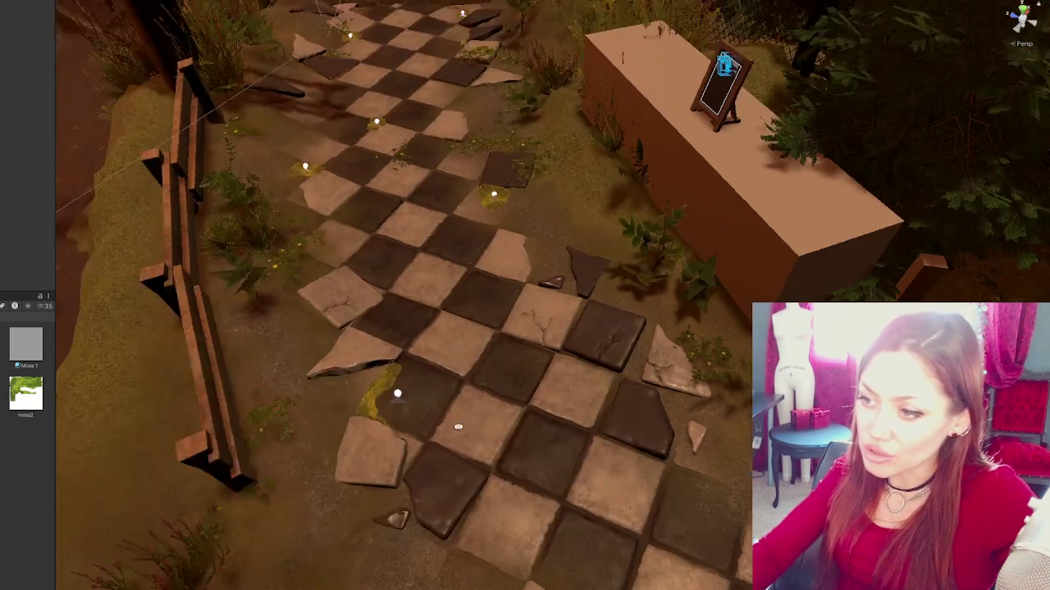
mouse_move(458, 426)
mouse_down()
mouse_move(410, 409)
mouse_move(480, 283)
mouse_move(473, 299)
mouse_move(469, 272)
mouse_move(497, 296)
mouse_move(478, 293)
mouse_move(484, 281)
mouse_move(492, 286)
mouse_move(479, 298)
mouse_move(456, 296)
mouse_up()
click(412, 414)
key(ctrl+d)
key(r)
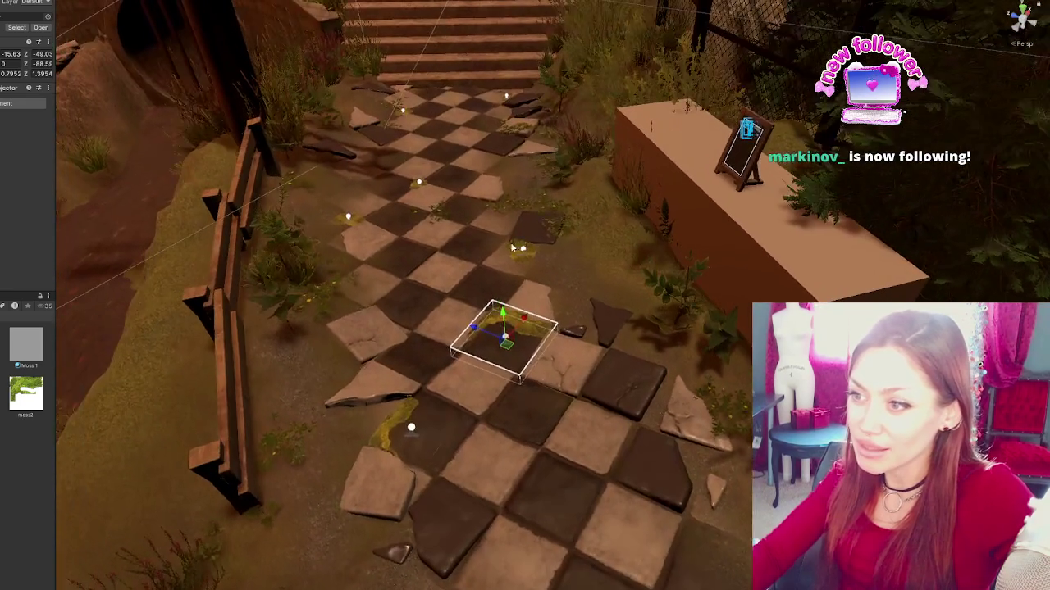
- Turn a dark loose tile near the top at an angle and shift it down and left
click(541, 237)
mouse_move(523, 226)
mouse_down()
mouse_move(369, 176)
mouse_move(352, 229)
mouse_move(331, 238)
mouse_up()
key(e)
key(w)
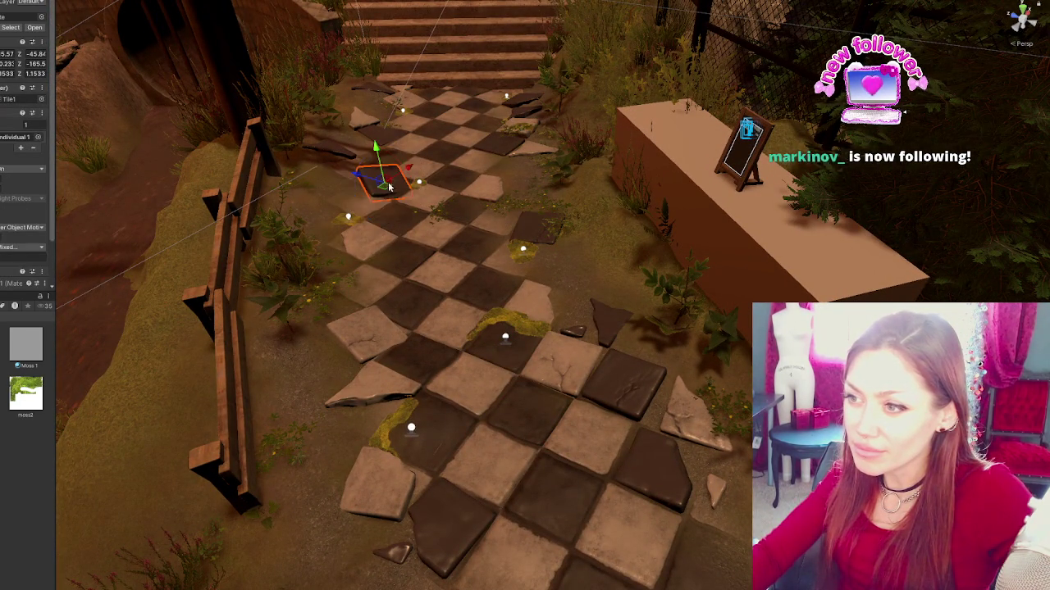
mouse_move(367, 176)
mouse_down()
mouse_move(339, 193)
mouse_move(315, 176)
mouse_move(339, 187)
mouse_move(332, 205)
mouse_move(346, 198)
mouse_move(336, 231)
mouse_move(522, 380)
mouse_up()
key(e)
click(505, 398)
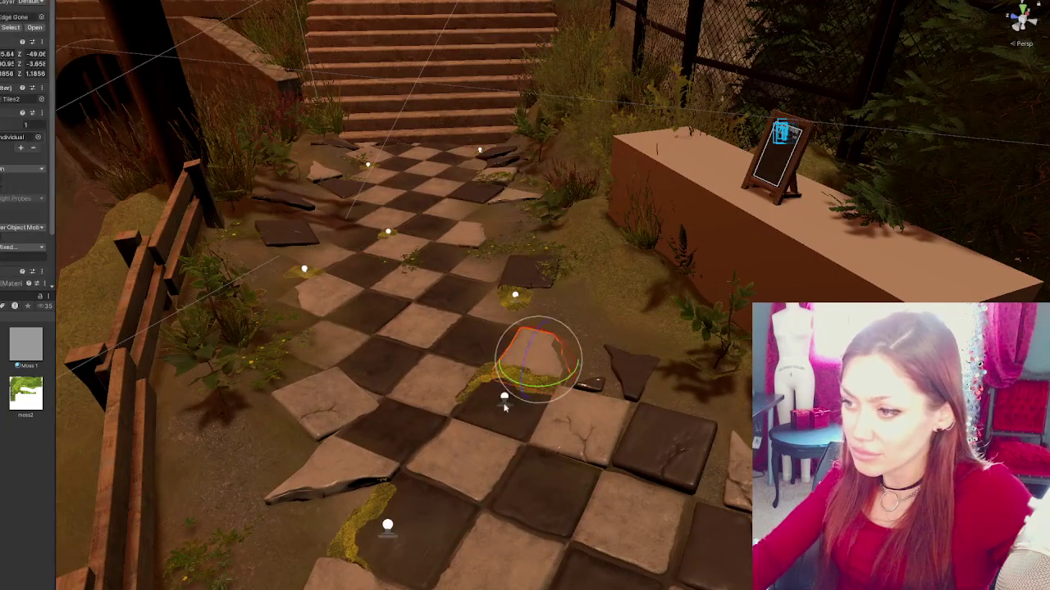
- Carry the upper moss decal down onto the light tile and reshape it into an L
drag(478, 394, 574, 311)
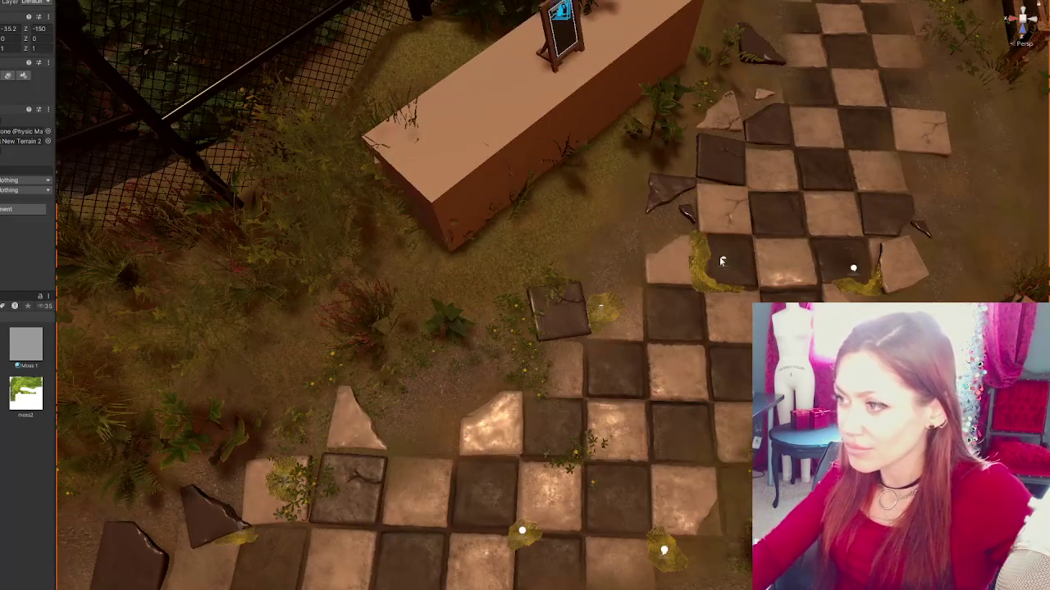
click(722, 269)
drag(723, 300, 740, 452)
mouse_move(701, 417)
mouse_down()
mouse_move(502, 426)
mouse_move(492, 431)
mouse_move(492, 465)
mouse_move(469, 453)
mouse_move(458, 426)
mouse_up()
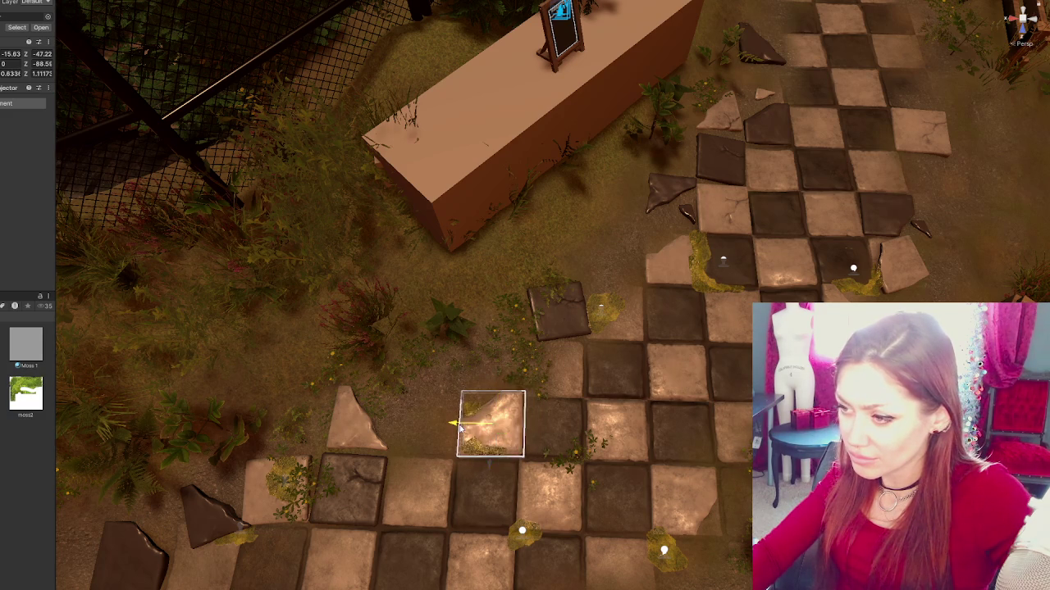
key(f)
mouse_move(572, 369)
mouse_down()
mouse_move(525, 321)
mouse_move(628, 342)
mouse_up()
scroll(520, 319, down, 2)
- Refine the moss decal's shape and angle, then slide it off the stone tile
click(511, 323)
click(563, 326)
drag(547, 330, 566, 322)
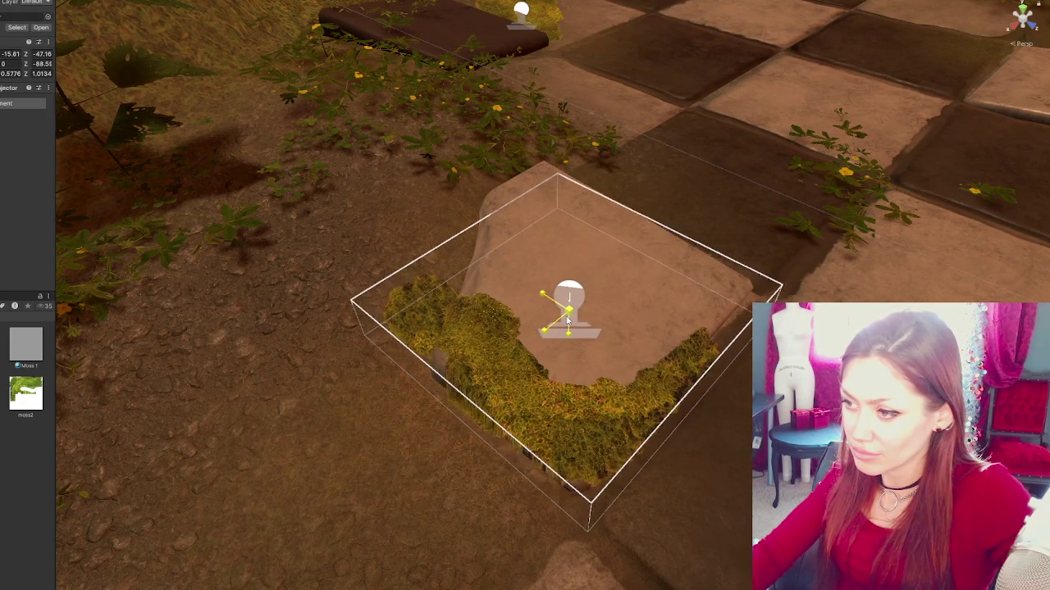
click(560, 291)
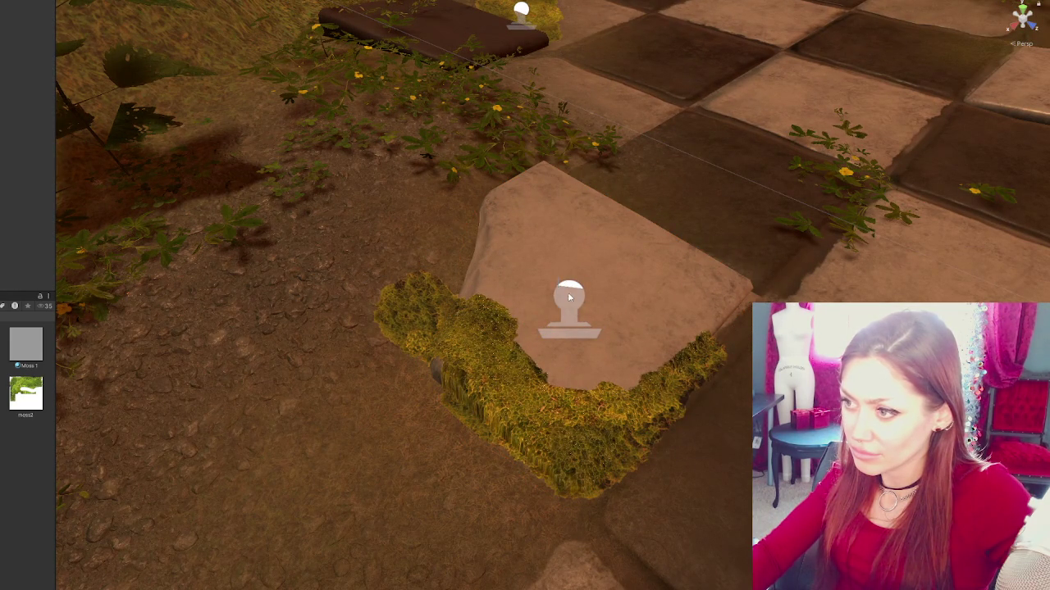
click(565, 294)
mouse_move(566, 295)
mouse_down()
mouse_move(569, 322)
mouse_move(604, 270)
mouse_move(559, 291)
mouse_move(653, 368)
mouse_move(474, 387)
mouse_move(392, 360)
mouse_move(410, 363)
mouse_up()
- Rotate the stone tile that sat under the moss
click(580, 260)
key(e)
key(w)
- Reposition the moss decal onto the lower tile so it fringes the slab edge
click(564, 300)
key(f)
scroll(581, 329, down, 3)
key(w)
mouse_move(620, 388)
mouse_down()
mouse_move(523, 484)
mouse_move(568, 474)
mouse_up()
click(559, 467)
mouse_move(567, 489)
mouse_down()
mouse_move(580, 493)
mouse_move(579, 516)
mouse_move(604, 523)
mouse_move(425, 524)
mouse_move(471, 531)
mouse_up()
key(e)
key(w)
mouse_move(552, 515)
mouse_down()
mouse_move(438, 415)
mouse_move(664, 513)
mouse_move(610, 410)
mouse_move(572, 289)
mouse_up()
click(438, 415)
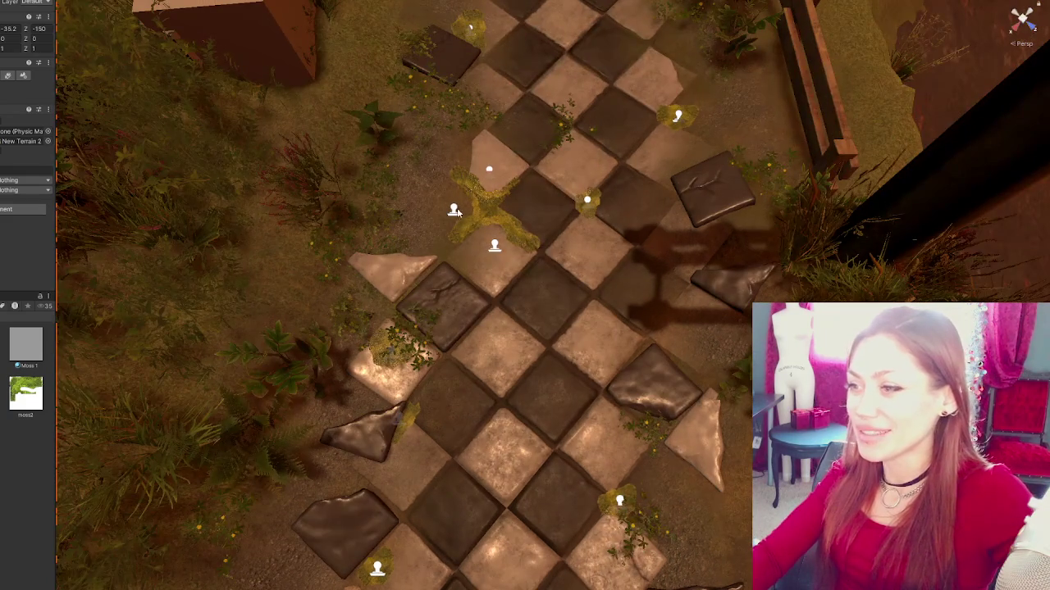
- Shrink the X-shaped moss decal with the scale gizmo from a near top-down view
click(492, 211)
mouse_move(525, 295)
mouse_down()
mouse_move(492, 271)
mouse_move(459, 213)
mouse_up()
mouse_move(492, 270)
mouse_down()
mouse_move(521, 317)
mouse_move(474, 367)
mouse_move(627, 314)
mouse_move(358, 302)
mouse_up()
click(474, 367)
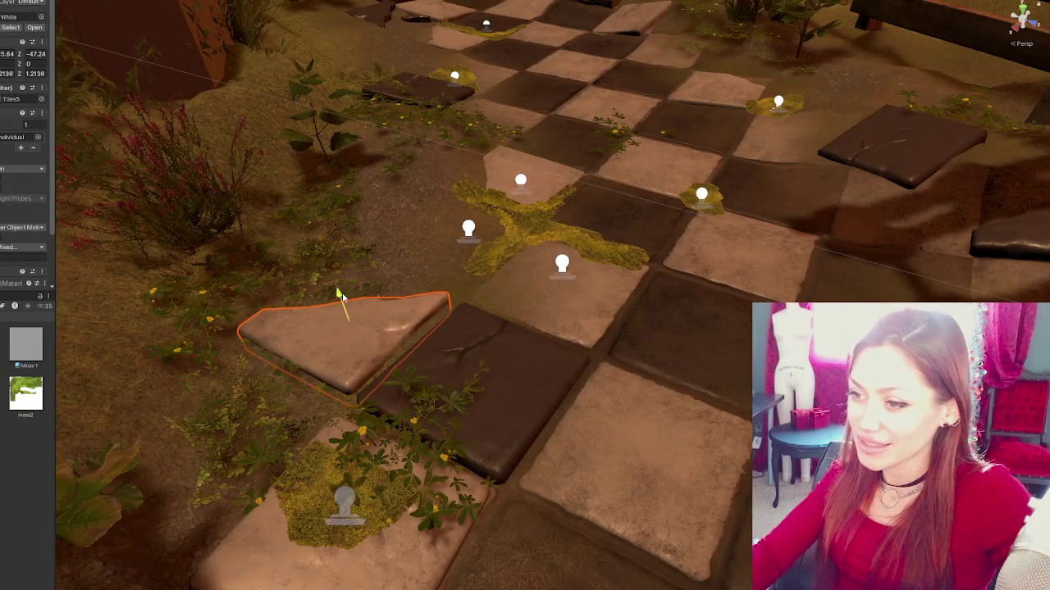
click(469, 229)
drag(469, 230, 509, 271)
click(687, 358)
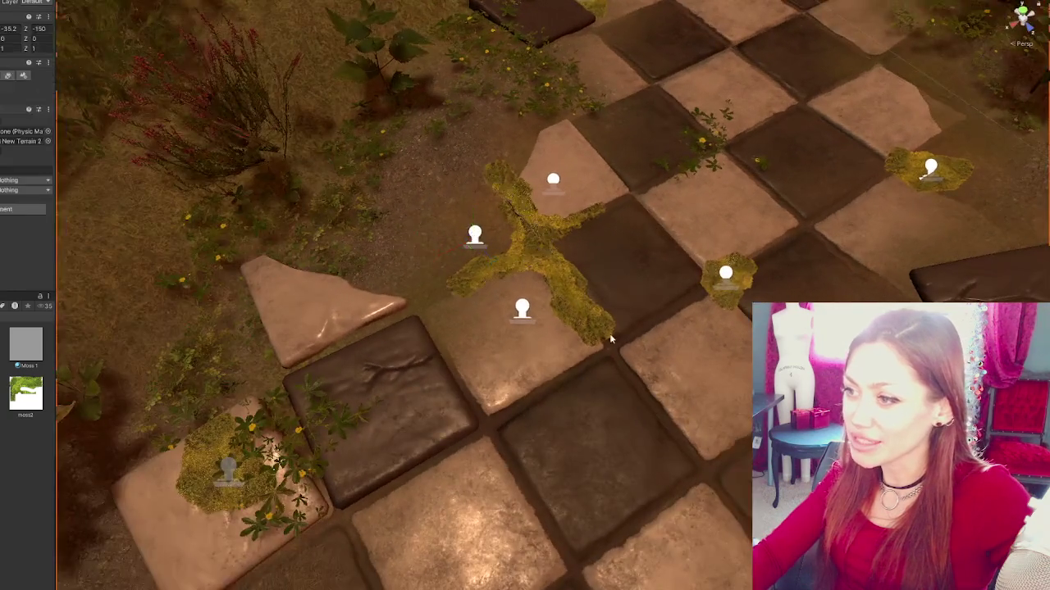
click(473, 261)
mouse_move(478, 266)
mouse_down()
mouse_move(461, 266)
mouse_move(464, 280)
mouse_move(499, 284)
mouse_up()
key(e)
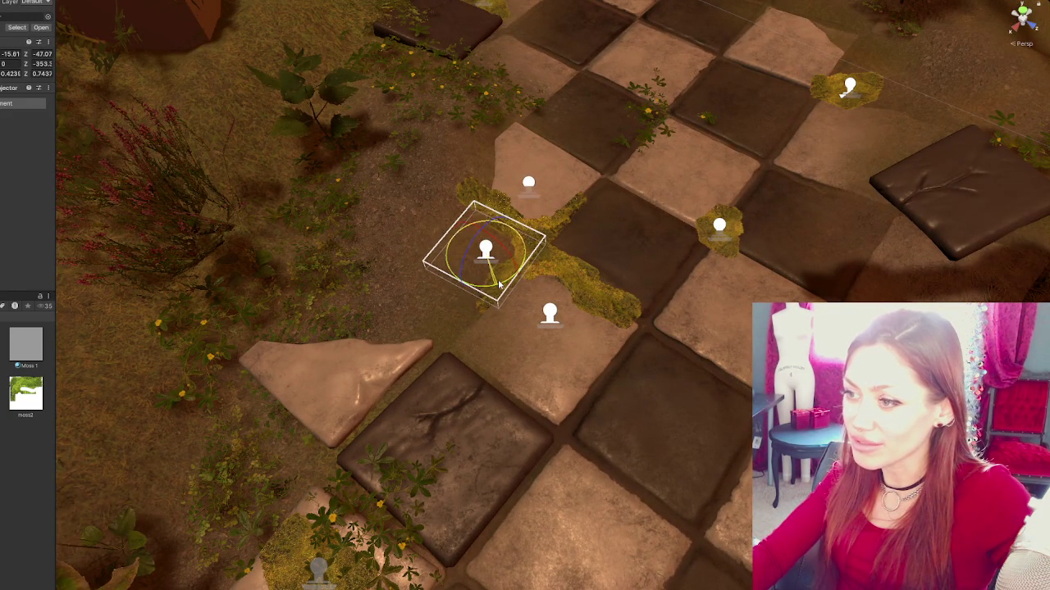
click(503, 292)
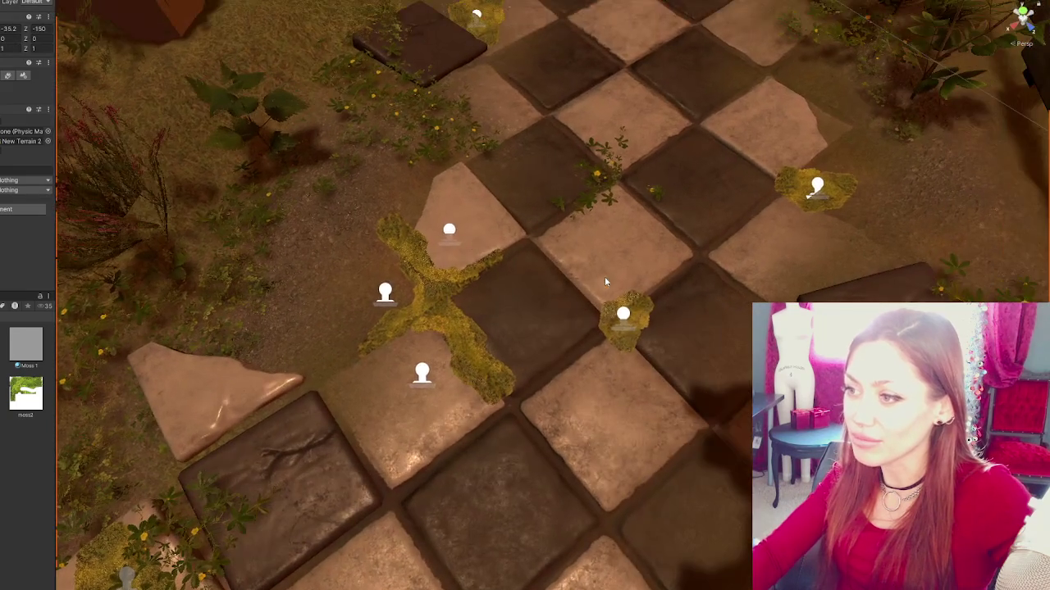
- Move the small left moss decal onto a dark tile mid-path and turn it to fit
mouse_move(605, 282)
mouse_down()
mouse_move(617, 268)
mouse_move(592, 218)
mouse_move(556, 290)
mouse_move(551, 259)
mouse_up()
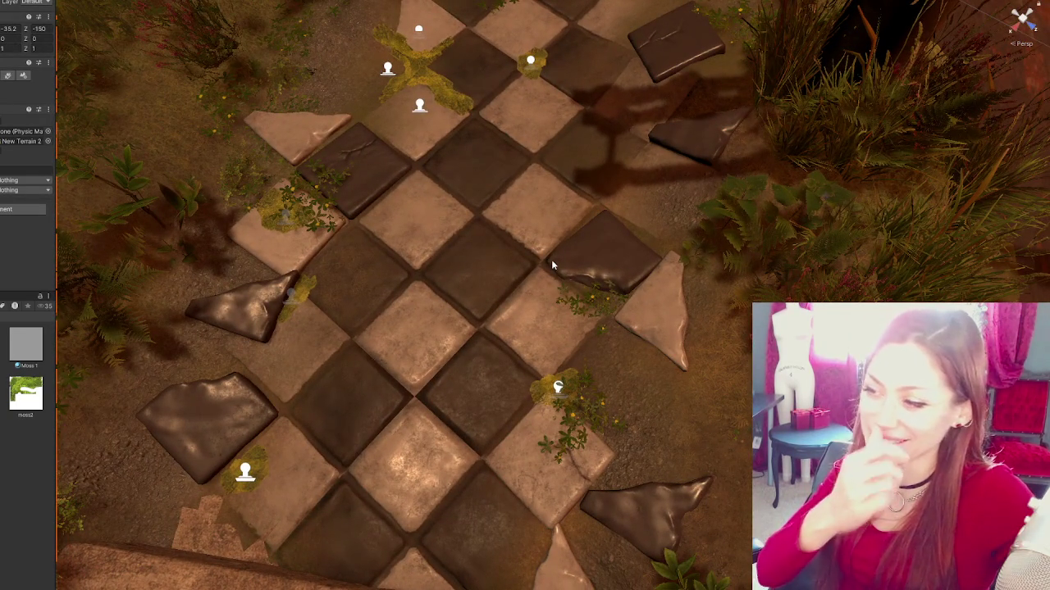
click(246, 474)
mouse_move(241, 473)
mouse_down()
mouse_move(388, 323)
mouse_move(406, 282)
mouse_up()
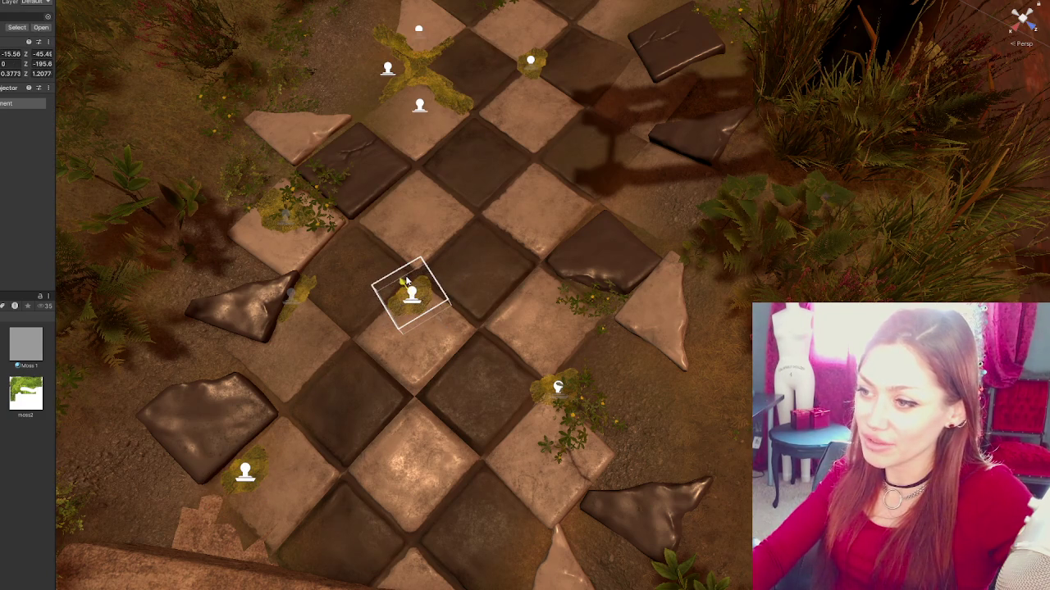
mouse_move(439, 320)
mouse_down()
mouse_move(402, 318)
mouse_move(474, 298)
mouse_move(442, 298)
mouse_move(402, 257)
mouse_up()
key(w)
key(w)
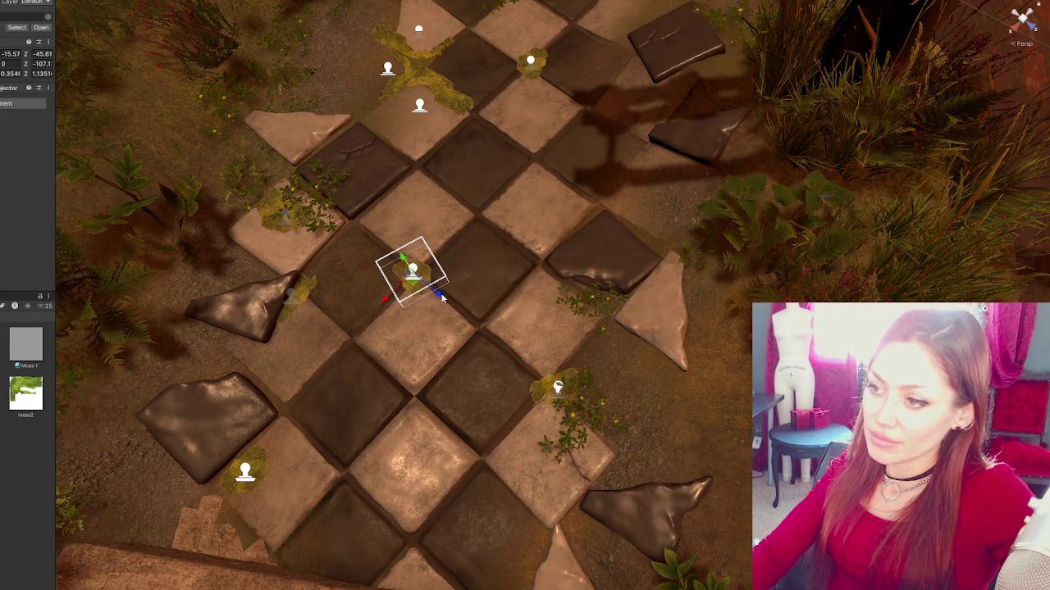
click(478, 363)
mouse_move(478, 363)
mouse_down()
mouse_move(503, 317)
mouse_move(514, 364)
mouse_up()
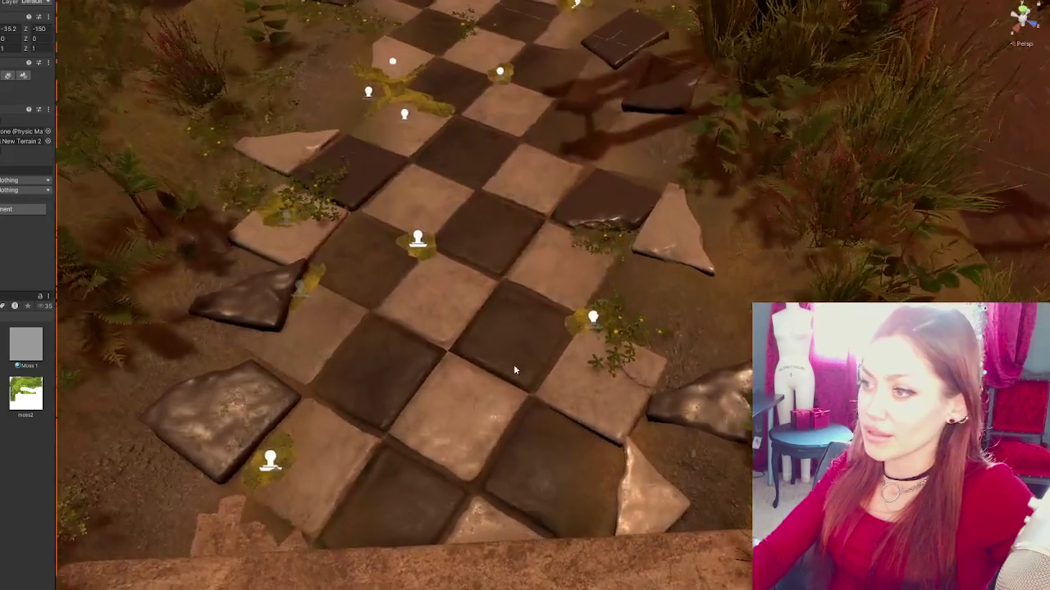
- Move the moss decal from the lower tiles up the path and shrink it slightly
scroll(514, 364, down, 10)
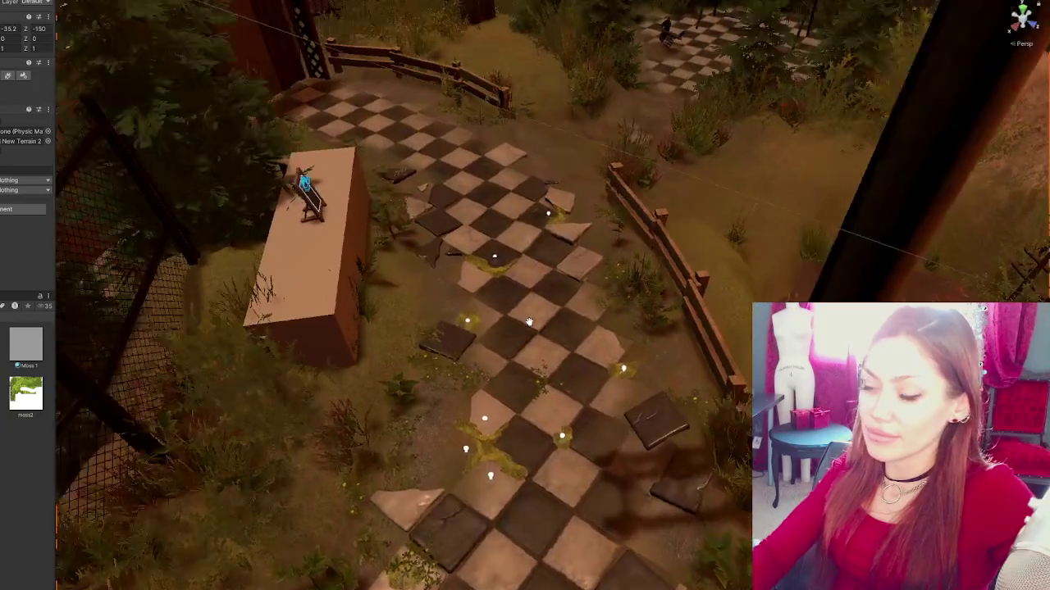
mouse_move(529, 322)
mouse_down()
mouse_move(531, 395)
mouse_move(495, 369)
mouse_up()
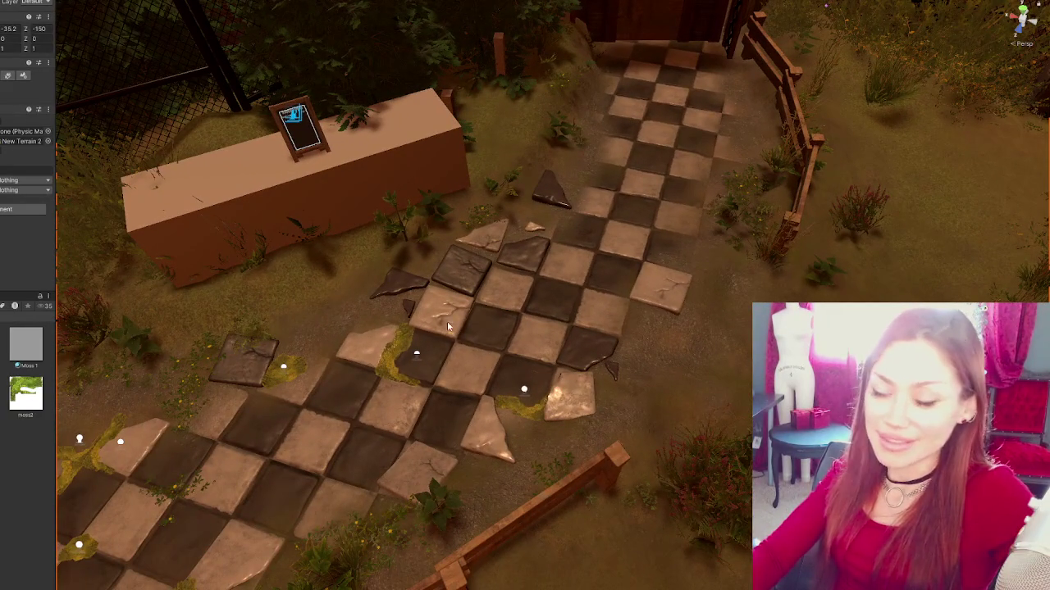
click(421, 358)
drag(381, 347, 386, 350)
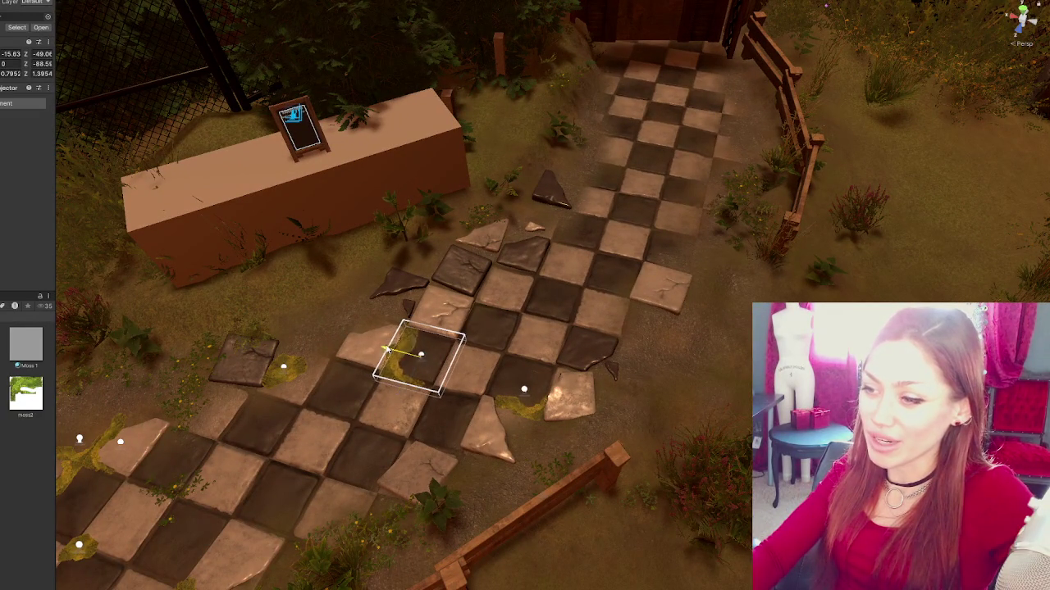
mouse_move(414, 391)
mouse_down()
mouse_move(521, 182)
mouse_move(601, 204)
mouse_move(424, 196)
mouse_up()
drag(639, 205, 631, 210)
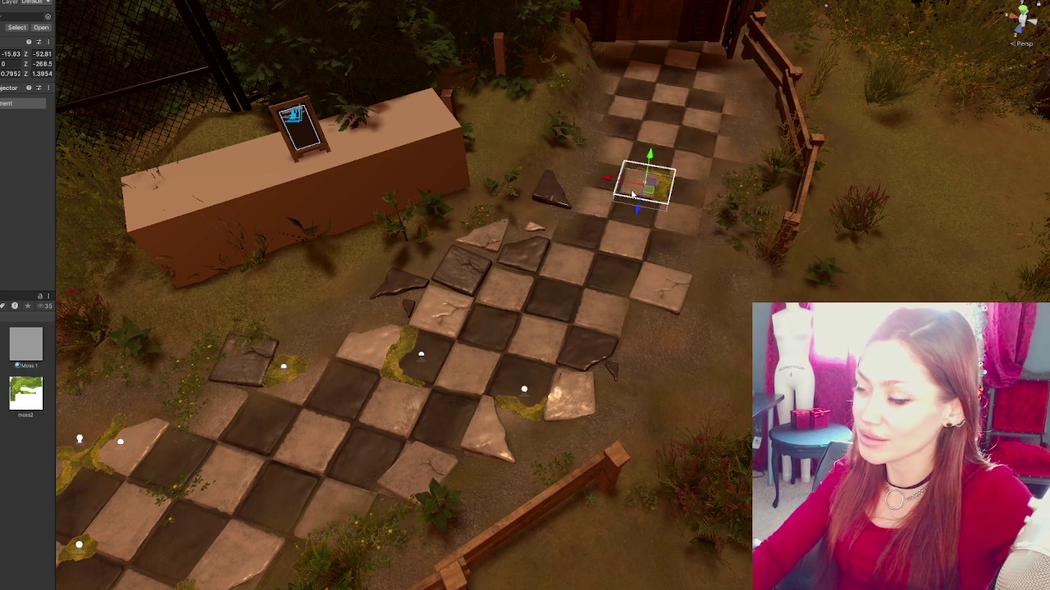
mouse_move(638, 211)
mouse_down()
mouse_move(648, 161)
mouse_move(808, 155)
mouse_move(781, 162)
mouse_up()
key(e)
key(r)
drag(661, 136, 649, 141)
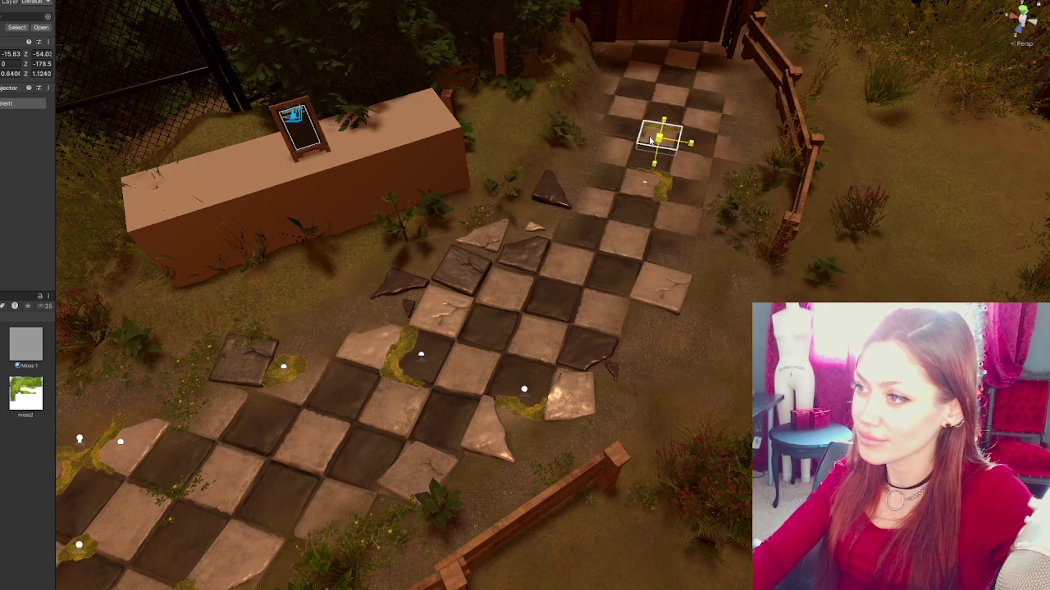
- Rotate and tilt the moss decal's projection box so moss wraps a dark tile's left edge
key(f)
scroll(631, 224, down, 3)
key(w)
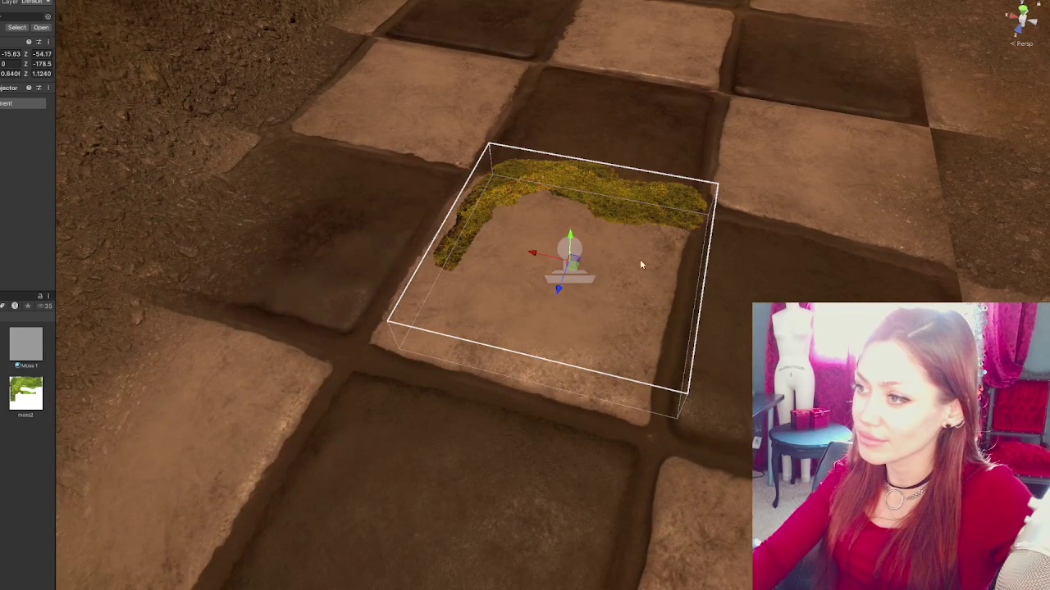
scroll(538, 257, down, 3)
scroll(541, 263, down, 5)
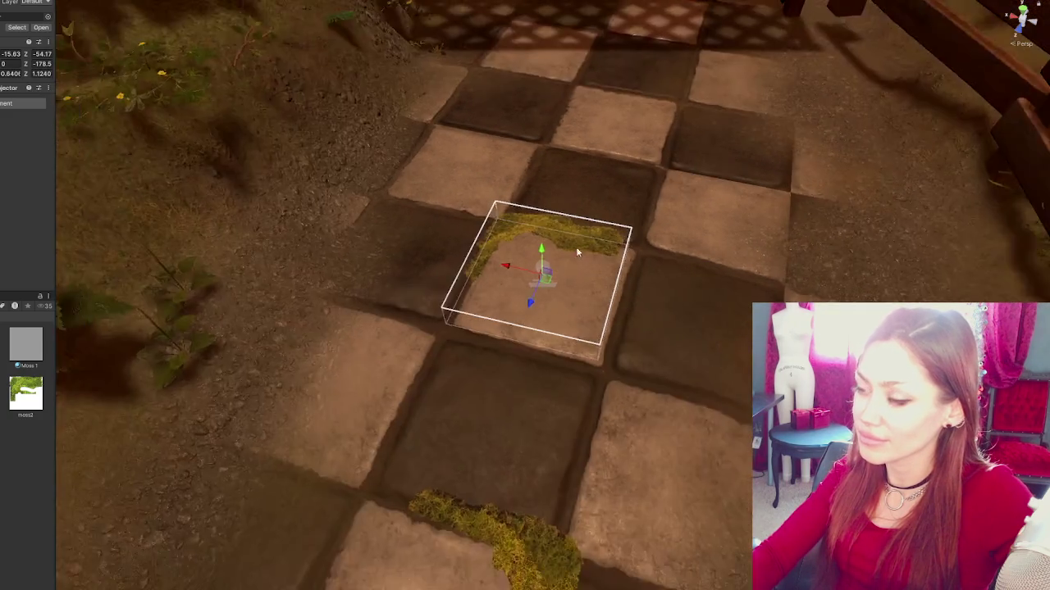
drag(542, 289, 432, 261)
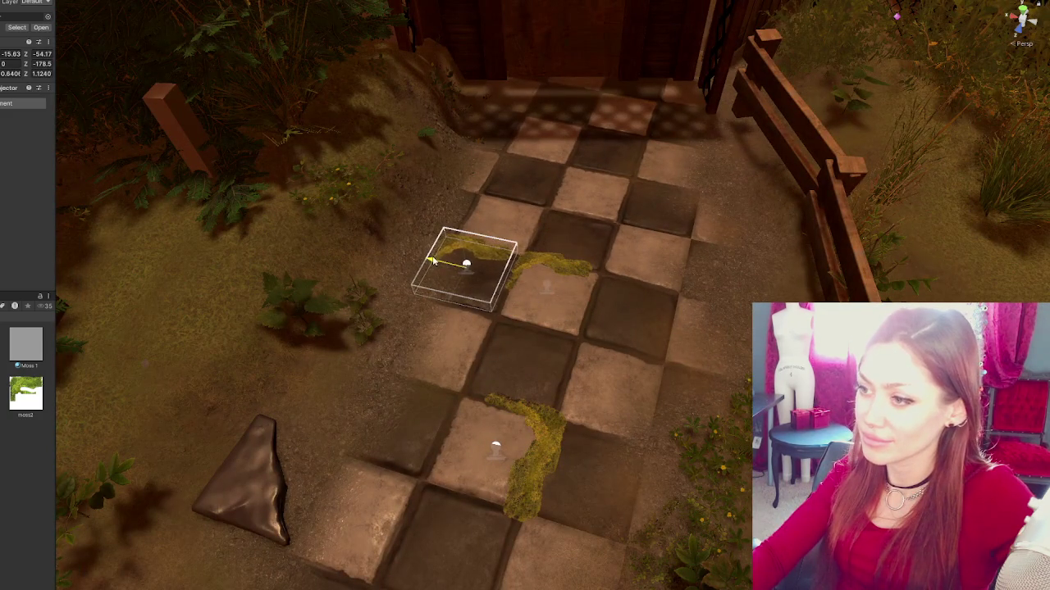
drag(482, 301, 447, 313)
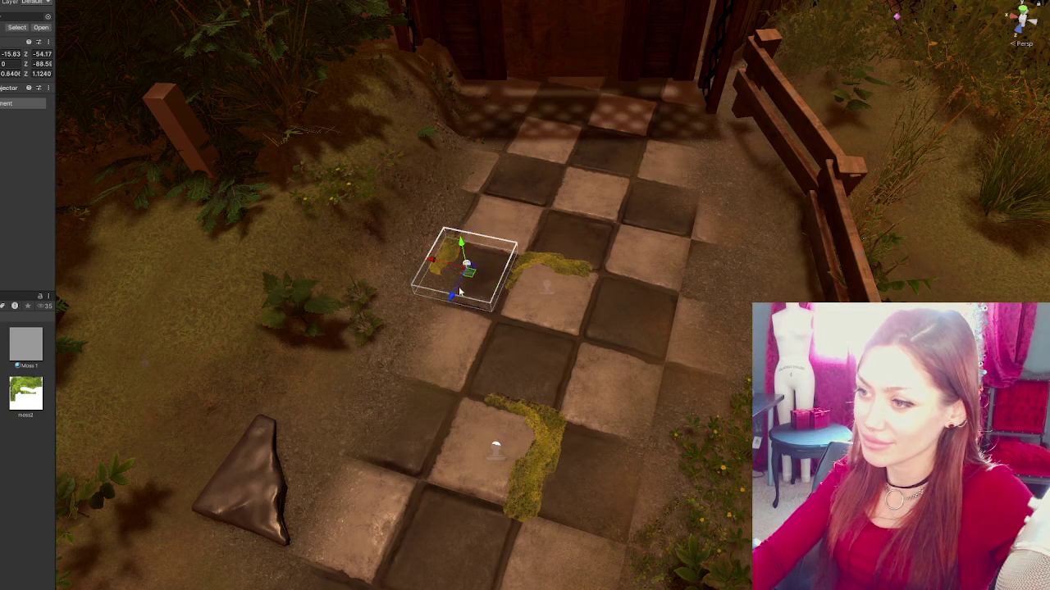
click(438, 318)
click(470, 276)
mouse_move(461, 265)
mouse_down()
mouse_move(441, 316)
mouse_move(470, 286)
mouse_move(458, 259)
mouse_move(456, 274)
mouse_up()
click(460, 299)
click(455, 283)
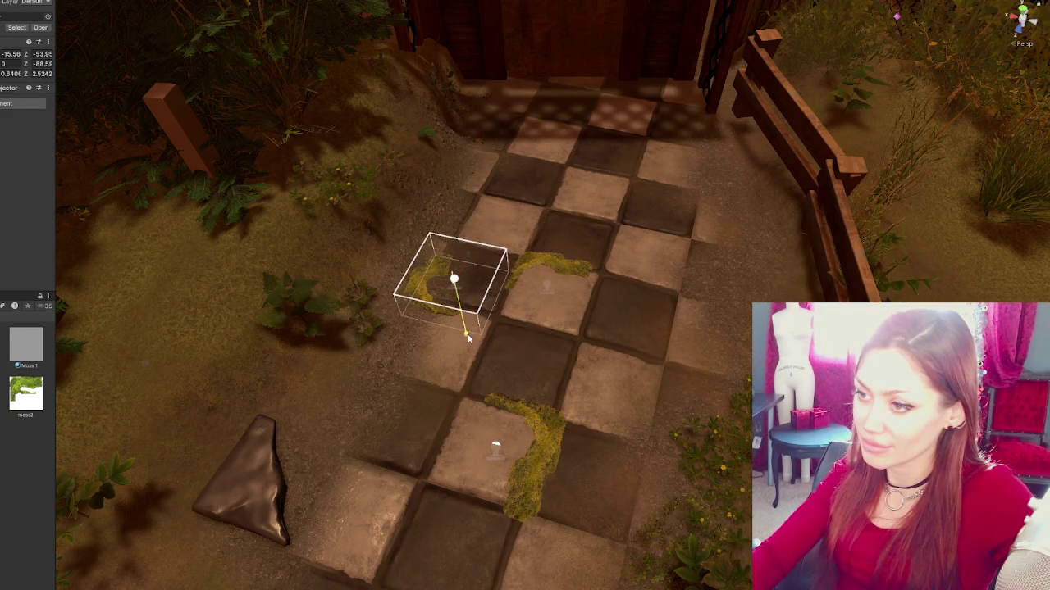
mouse_move(448, 318)
mouse_down()
mouse_move(440, 303)
mouse_move(490, 283)
mouse_move(448, 279)
mouse_move(470, 310)
mouse_up()
- Duplicate the dark broken stone and place the copy, rotated, right of the path
scroll(445, 309, down, 2)
key(r)
click(328, 443)
key(ctrl+d)
drag(333, 426, 447, 327)
mouse_move(418, 277)
mouse_down()
mouse_move(698, 345)
mouse_move(676, 331)
mouse_move(684, 314)
mouse_up()
key(e)
key(w)
drag(677, 352, 671, 361)
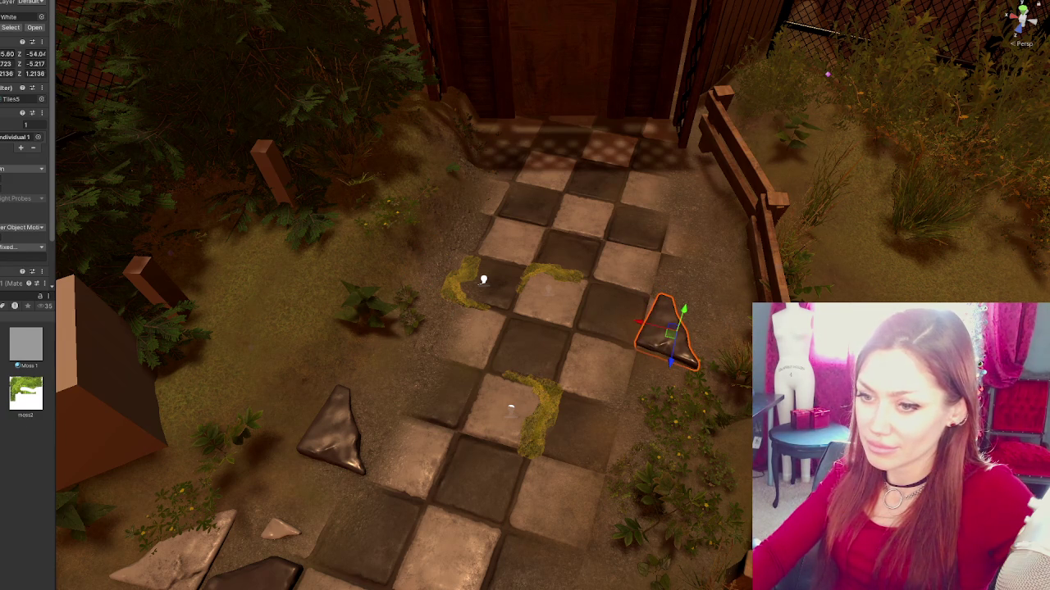
- Duplicate the light broken stone and move the copy onto the upper path tiles
click(223, 552)
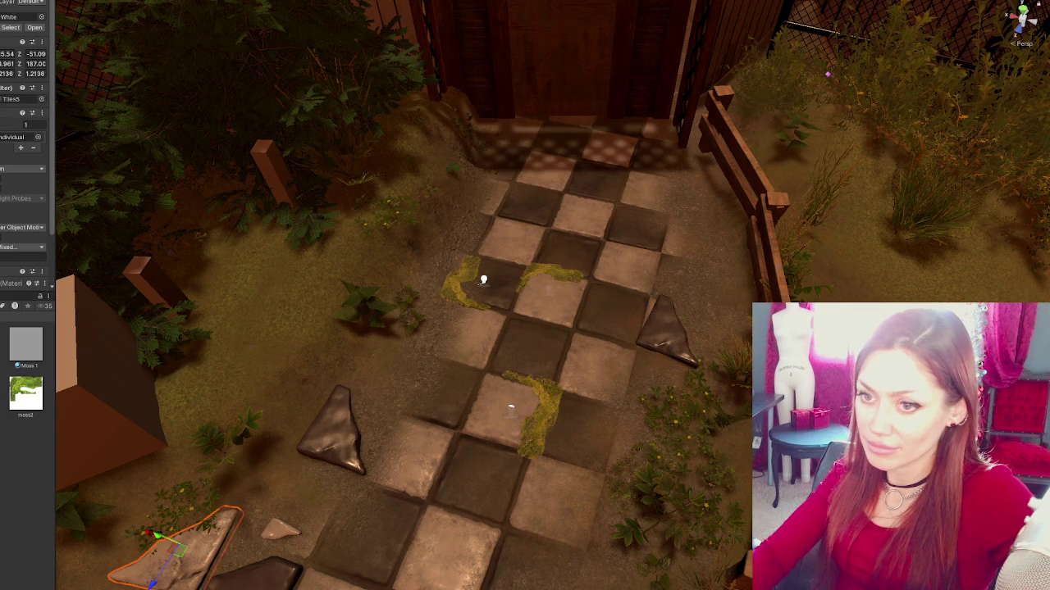
click(338, 445)
scroll(328, 447, up, 3)
click(271, 449)
key(ctrl+d)
drag(270, 449, 529, 489)
mouse_move(529, 555)
mouse_down()
mouse_move(633, 182)
mouse_move(544, 174)
mouse_move(496, 260)
mouse_move(469, 231)
mouse_move(447, 230)
mouse_move(436, 301)
mouse_move(466, 293)
mouse_move(441, 264)
mouse_move(456, 255)
mouse_move(464, 294)
mouse_up()
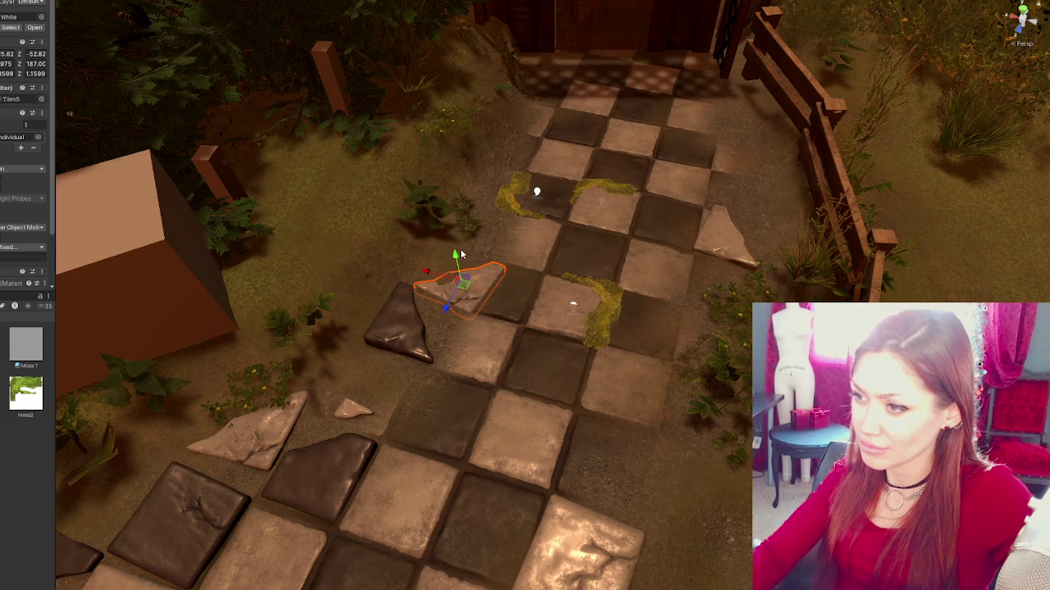
- Turn the light stone, then bring the bottom-left dark tile up beside the mossy tile, tilted
drag(456, 256, 452, 254)
key(e)
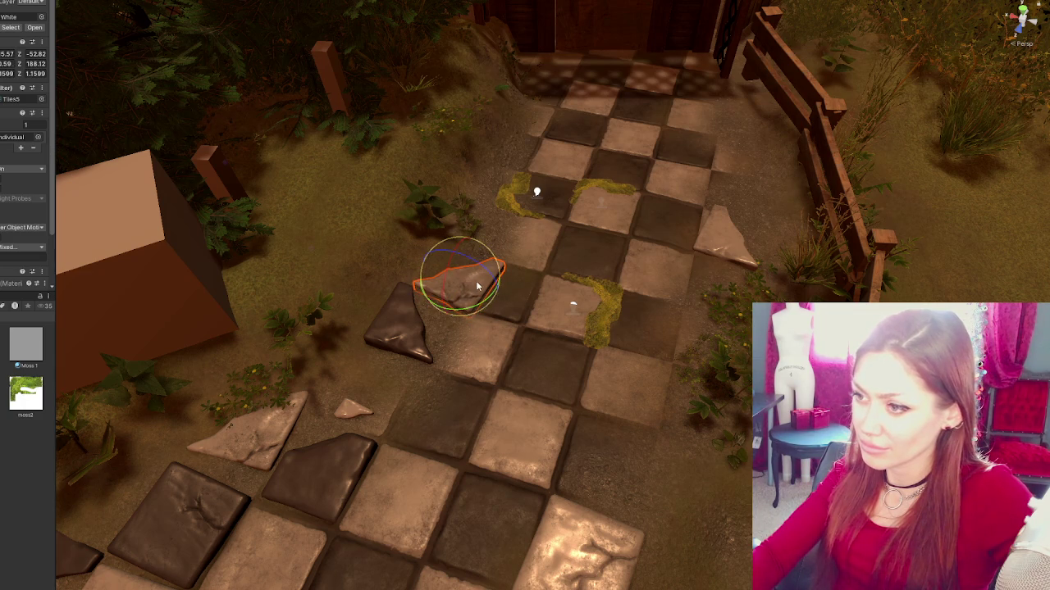
click(177, 525)
key(w)
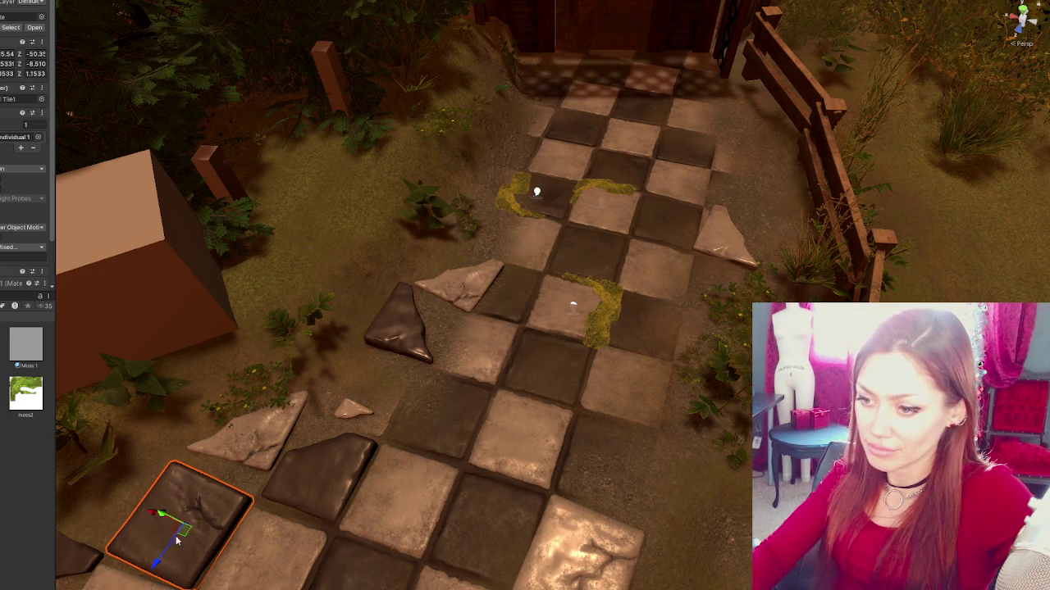
scroll(151, 571, up, 1)
mouse_move(182, 550)
mouse_down()
mouse_move(369, 246)
mouse_move(393, 226)
mouse_move(456, 233)
mouse_move(482, 260)
mouse_up()
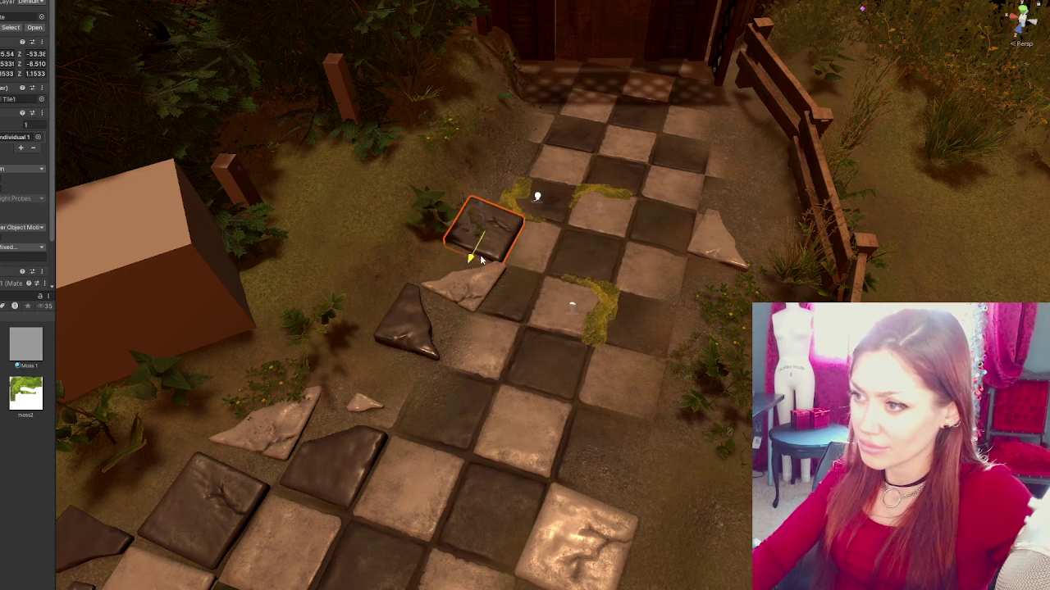
key(e)
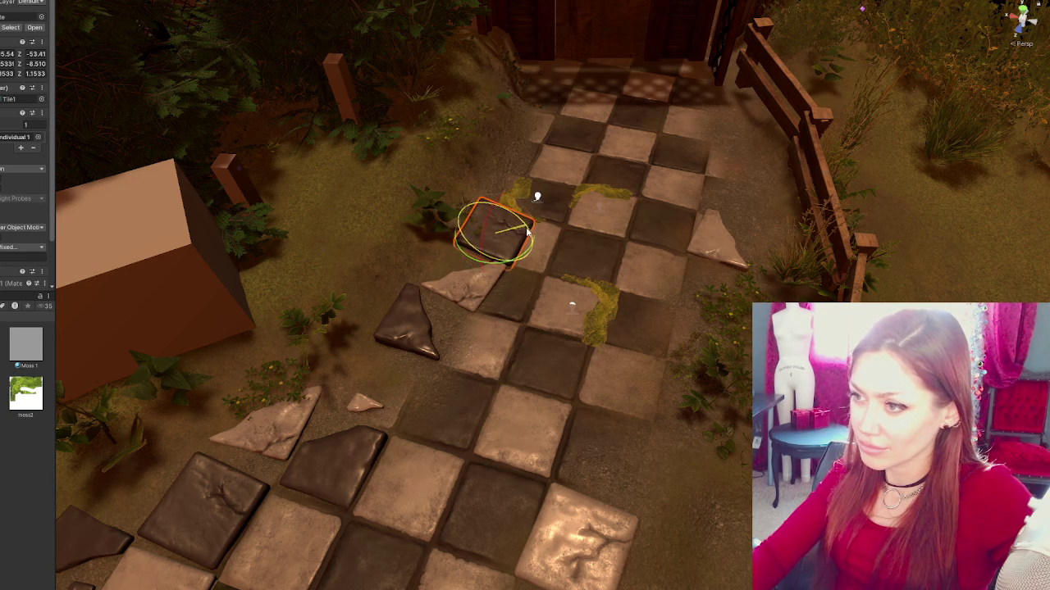
click(463, 211)
- Shift the LOD 1 foliage clump behind the tile slightly left
click(463, 215)
click(459, 211)
mouse_move(443, 209)
mouse_down()
mouse_move(413, 204)
mouse_move(423, 205)
mouse_up()
click(480, 244)
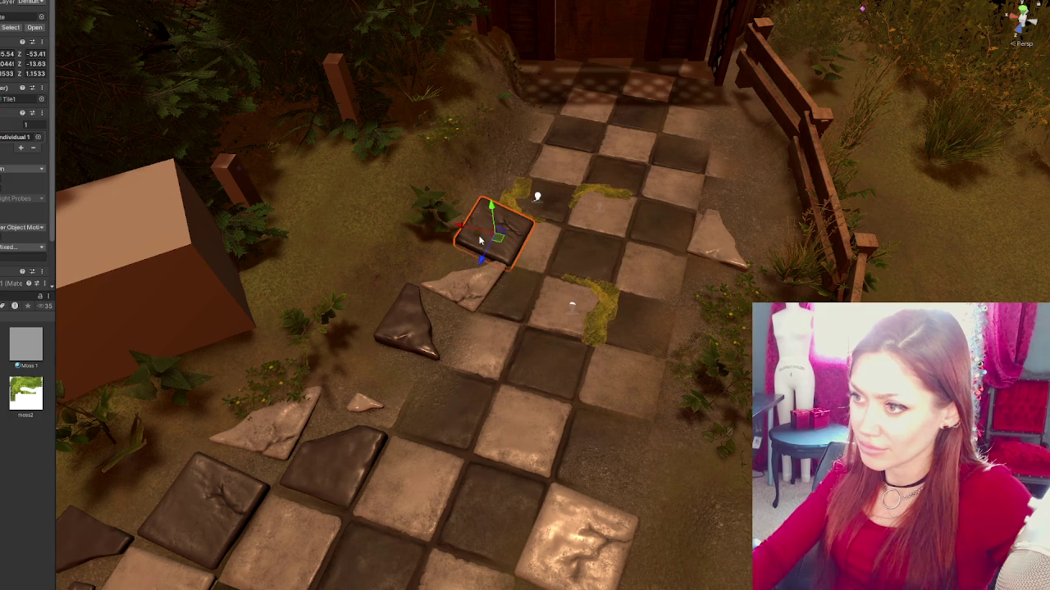
click(478, 236)
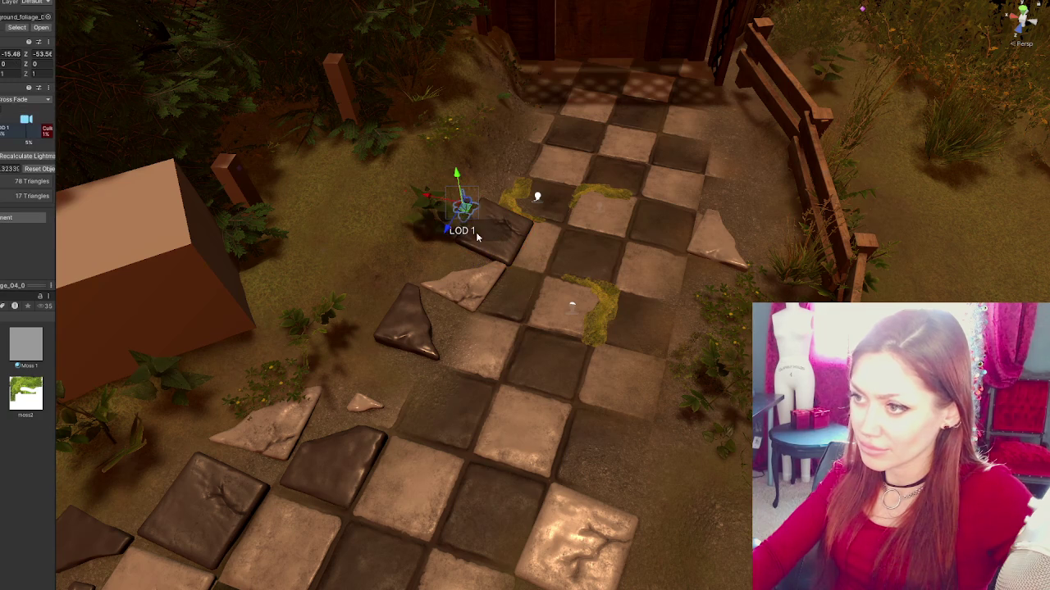
- Move the LOD 1 foliage clump further left, away from the tile
click(537, 197)
click(369, 137)
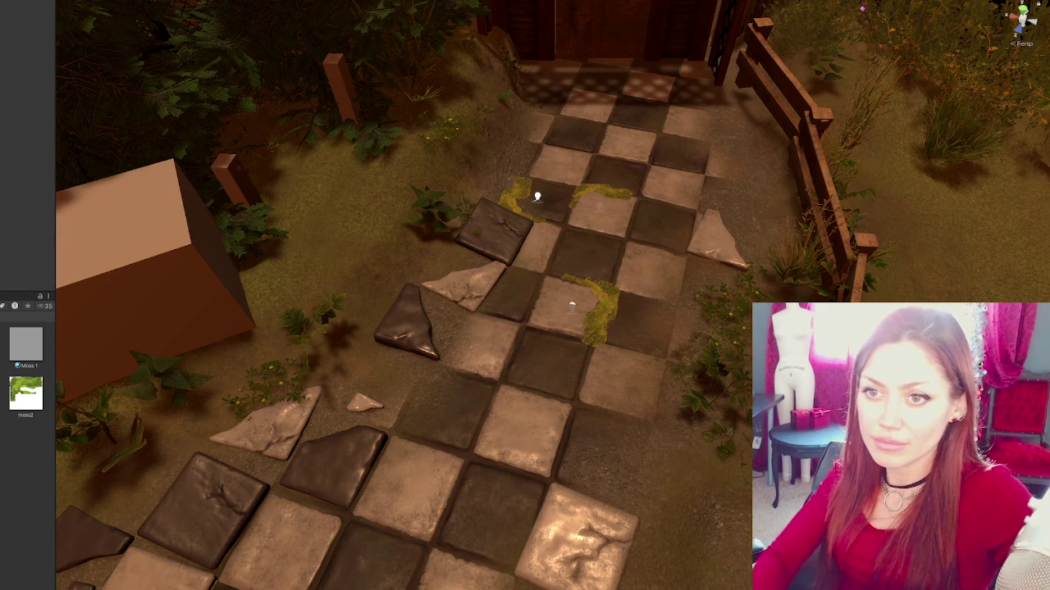
click(480, 232)
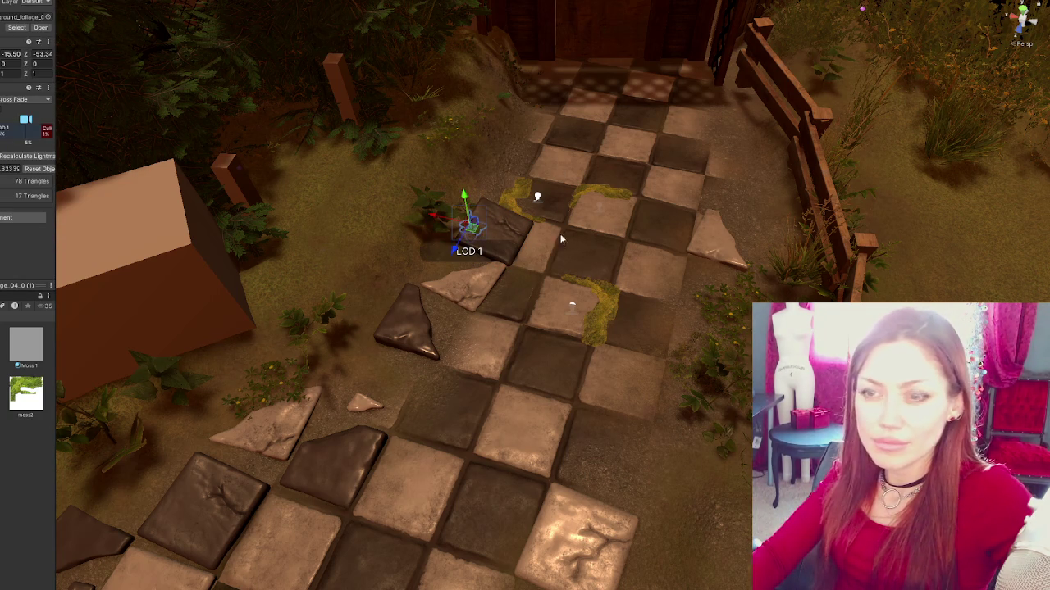
mouse_move(442, 215)
mouse_down()
mouse_move(398, 213)
mouse_move(377, 329)
mouse_up()
- Set a stone tile at the path's right edge, rotated, and shift the light tile beside the moss
scroll(523, 347, down, 3)
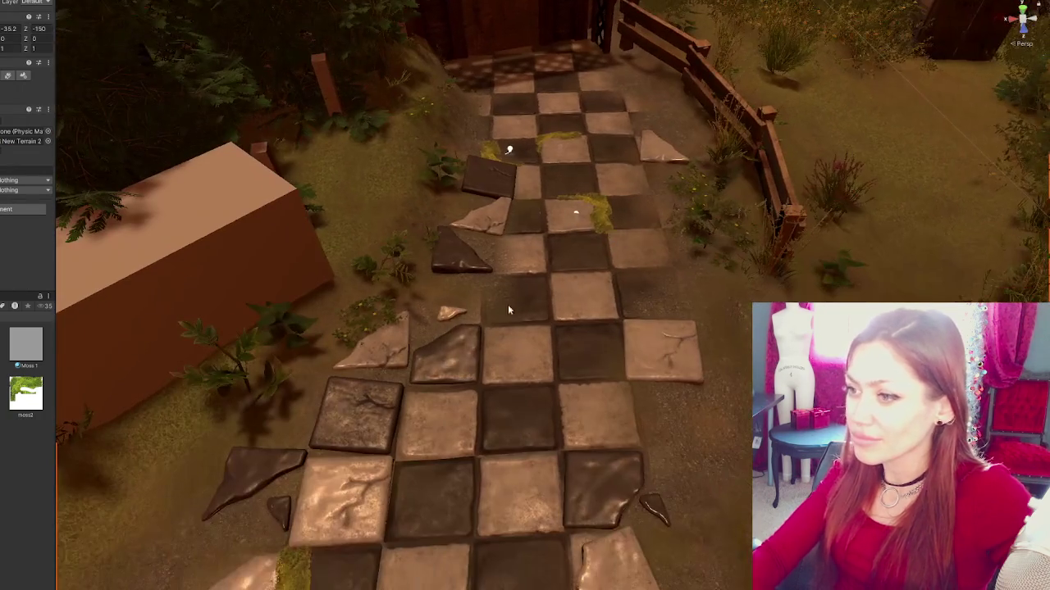
click(468, 351)
mouse_move(434, 365)
mouse_down()
mouse_move(703, 348)
mouse_move(681, 240)
mouse_move(600, 252)
mouse_up()
key(e)
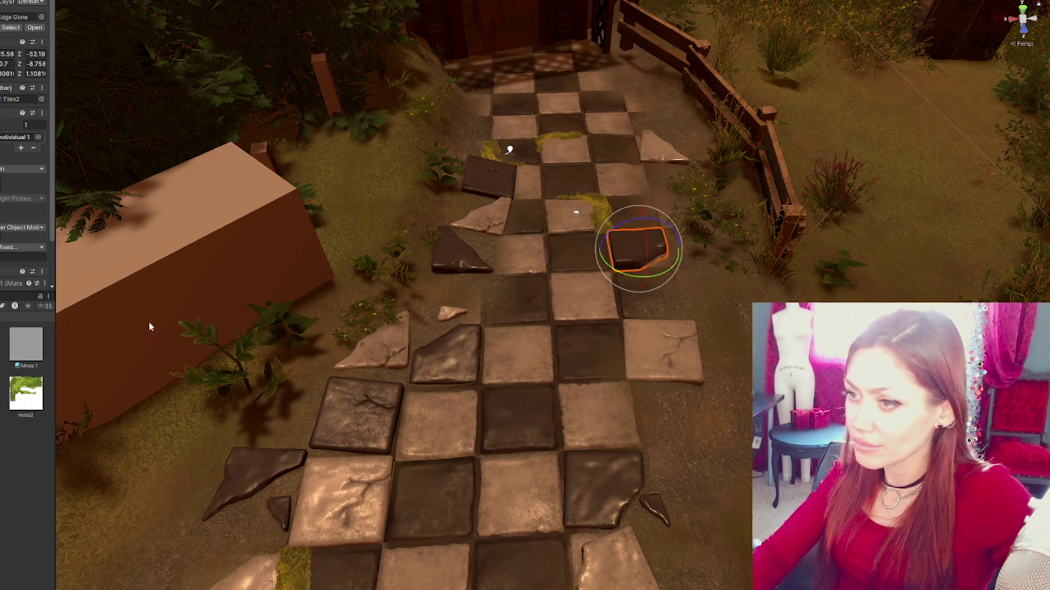
click(636, 349)
key(f)
key(w)
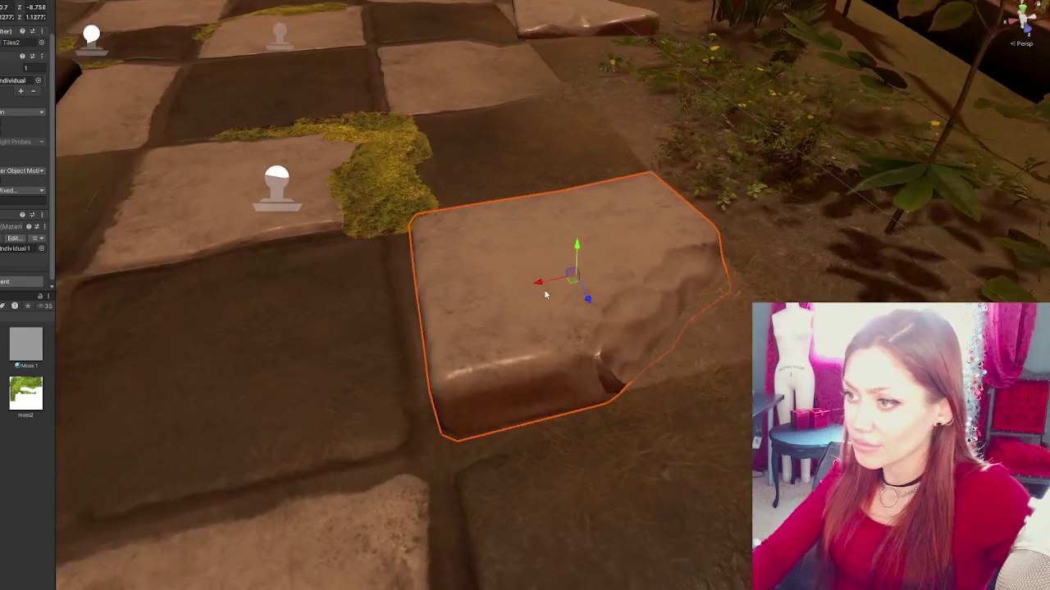
drag(556, 291, 561, 289)
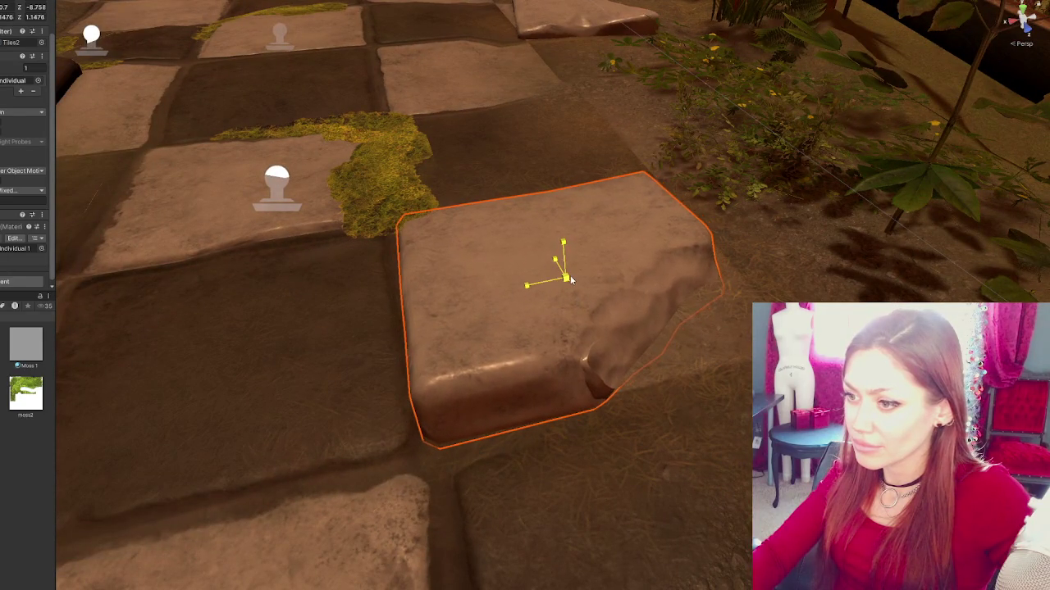
key(e)
key(w)
mouse_move(562, 283)
mouse_down()
mouse_move(555, 274)
mouse_move(577, 322)
mouse_move(415, 358)
mouse_up()
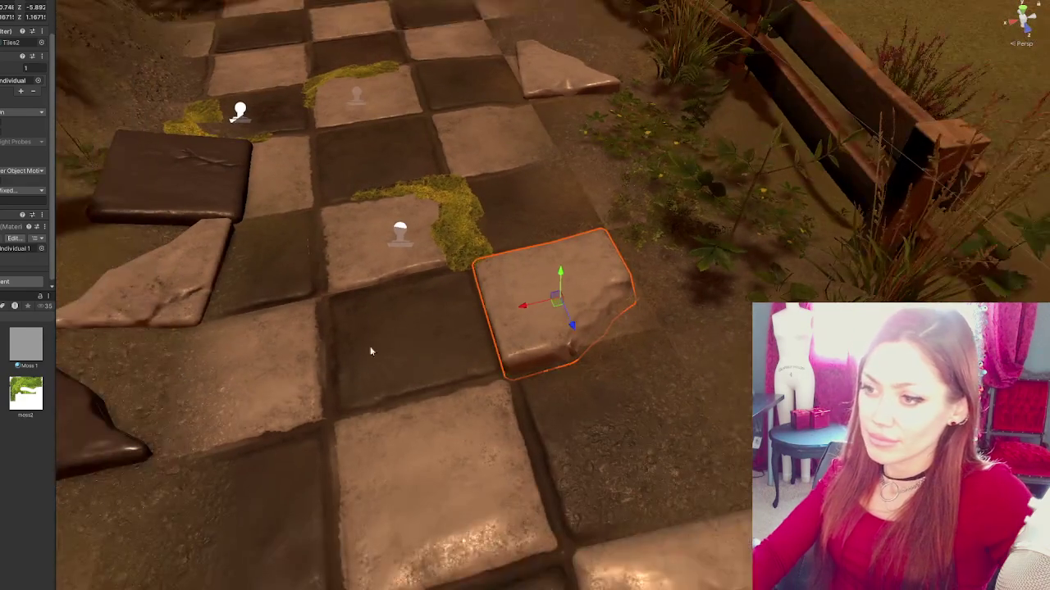
click(415, 359)
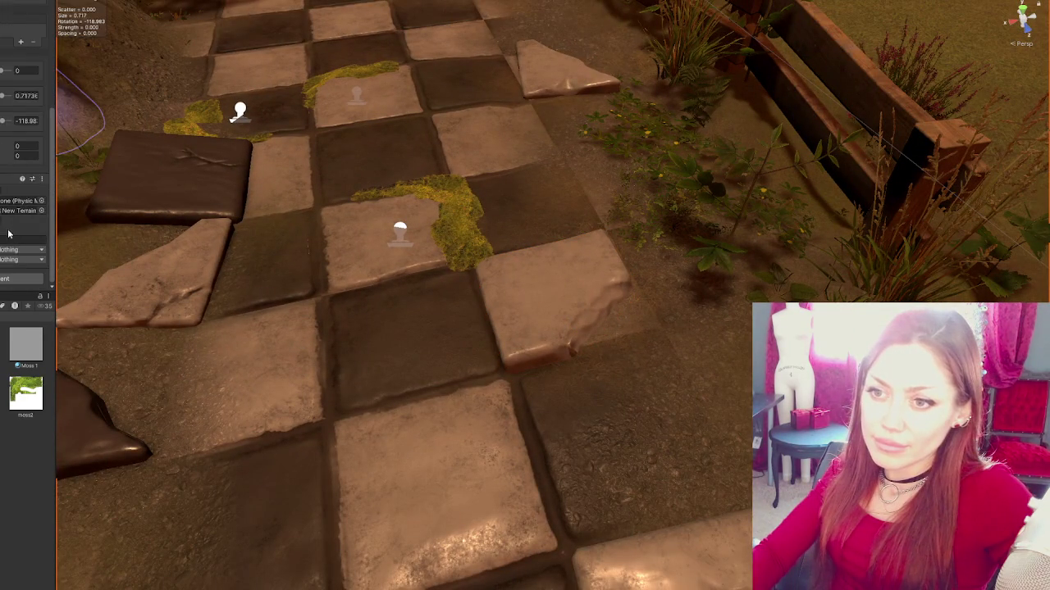
- Brush soil texture over the light tile's corner and along the checkerboard tile edges
scroll(25, 164, up, 4)
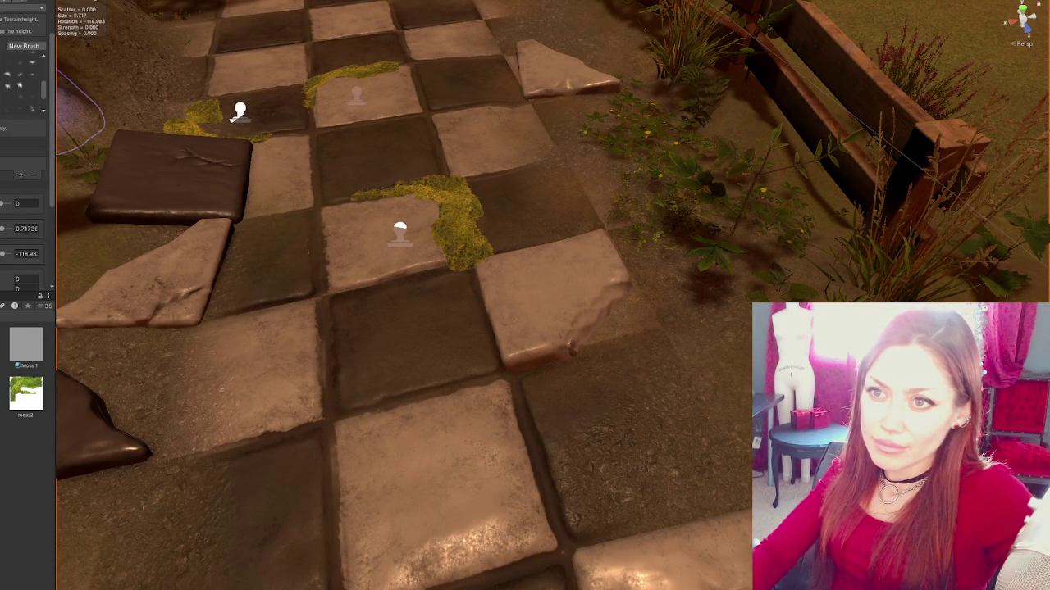
scroll(24, 164, down, 5)
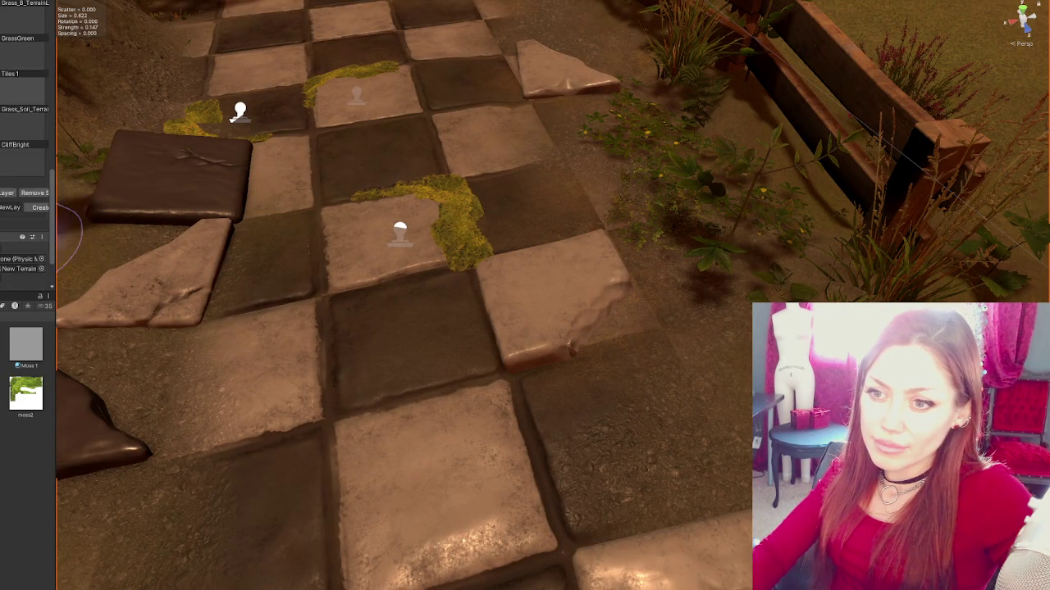
click(517, 352)
mouse_move(525, 392)
mouse_down()
mouse_move(597, 375)
mouse_move(493, 457)
mouse_move(492, 504)
mouse_move(443, 420)
mouse_up()
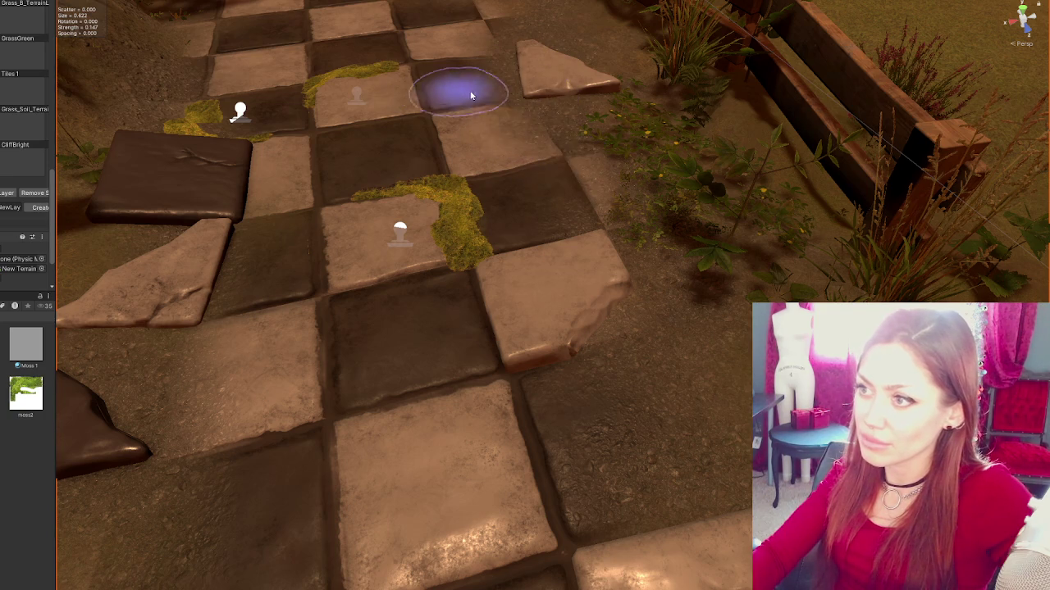
scroll(529, 432, down, 6)
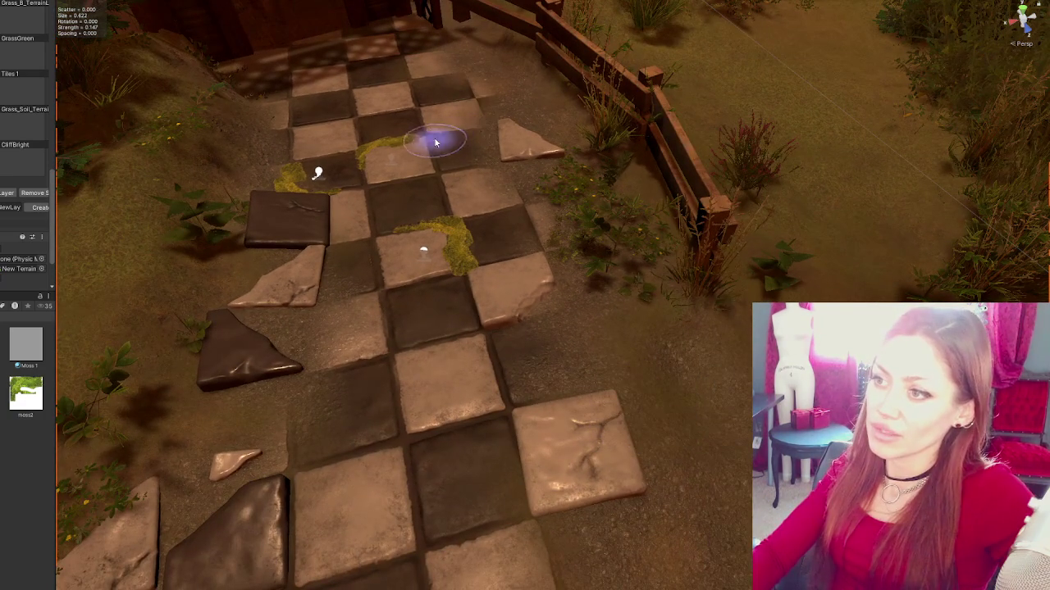
scroll(559, 479, down, 5)
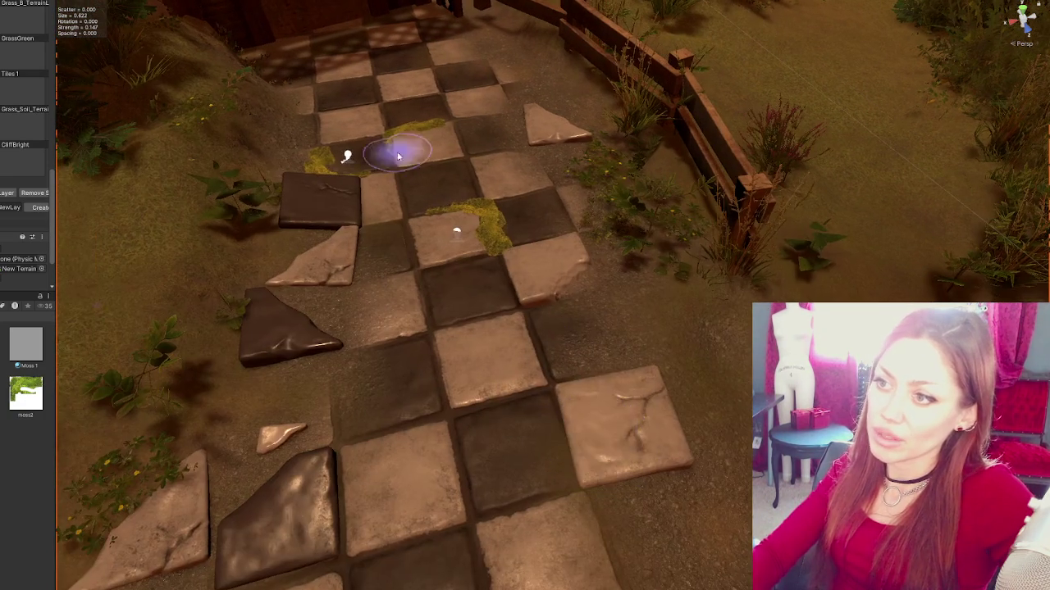
scroll(547, 353, up, 5)
scroll(548, 353, down, 2)
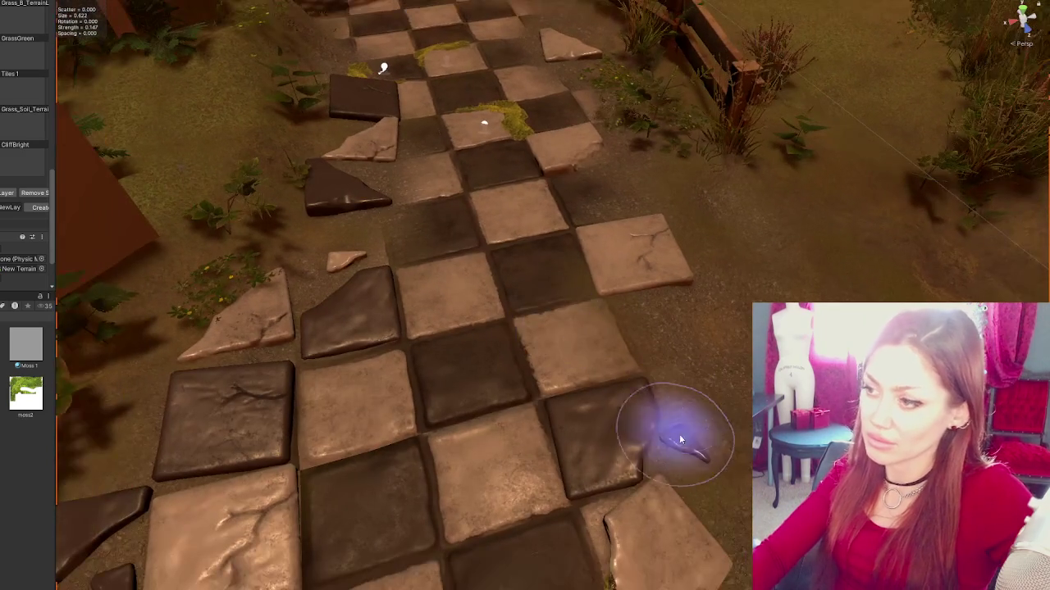
scroll(650, 392, down, 3)
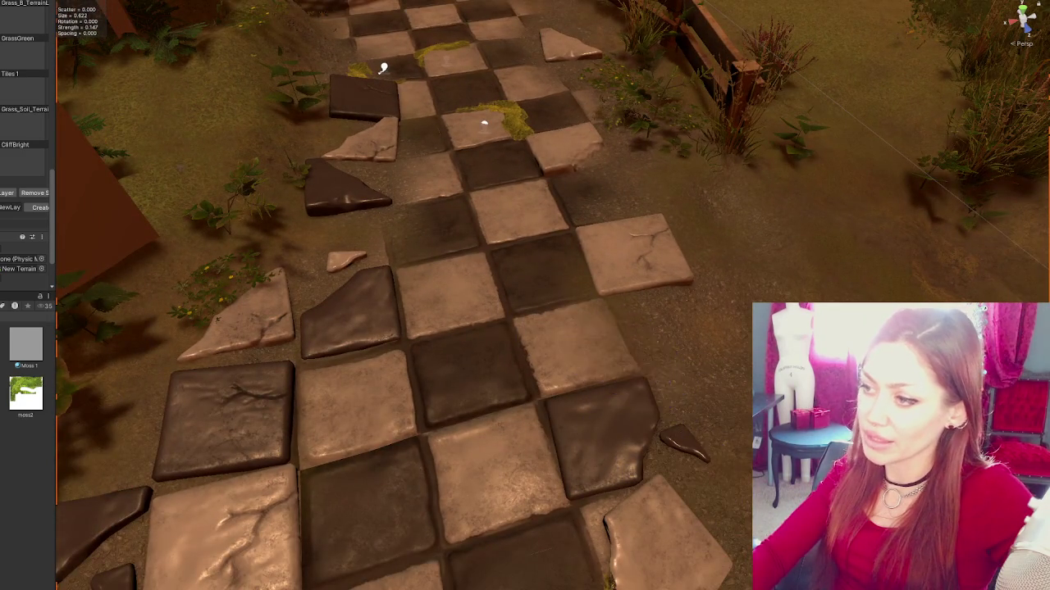
scroll(703, 481, up, 4)
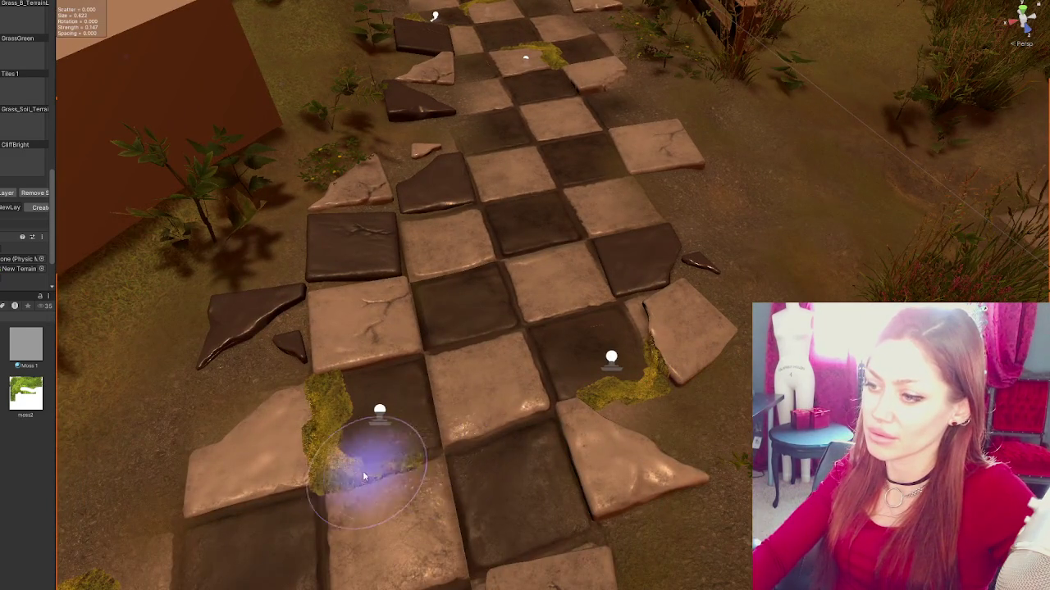
scroll(483, 460, down, 2)
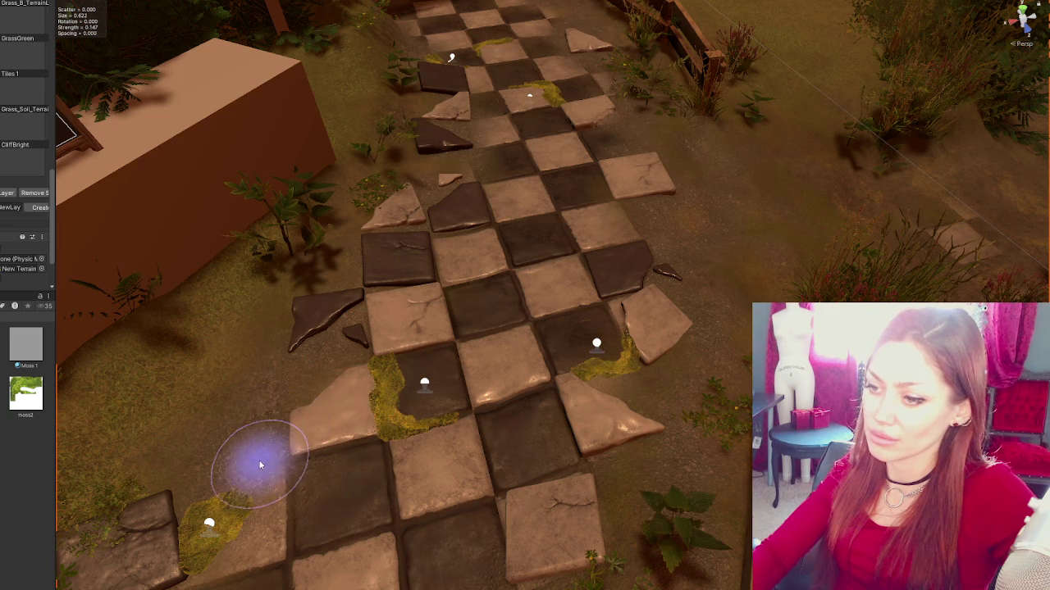
scroll(697, 417, down, 3)
scroll(679, 352, down, 3)
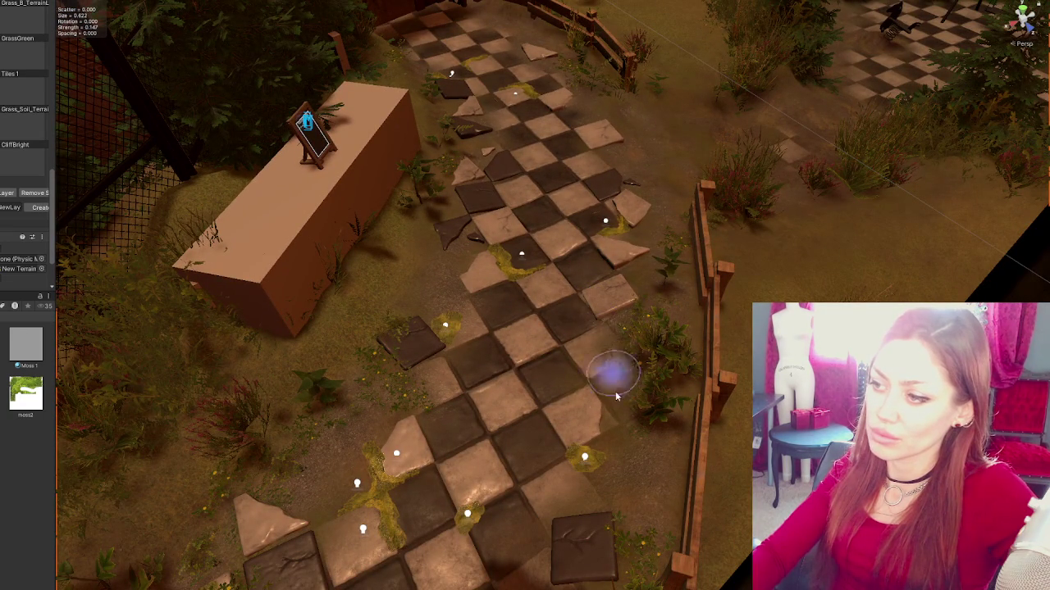
scroll(623, 492, up, 2)
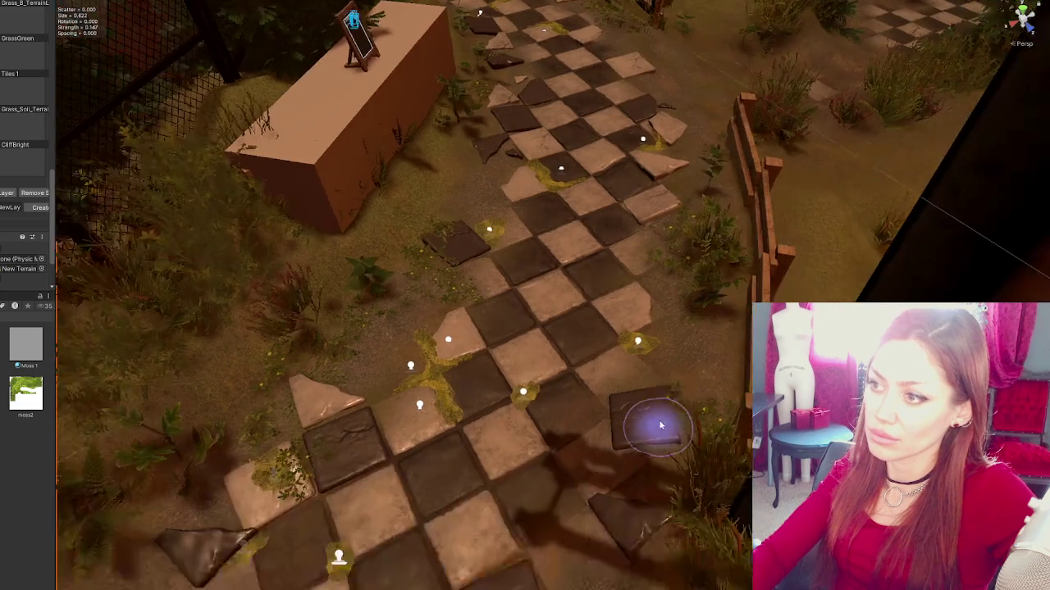
scroll(648, 447, down, 1)
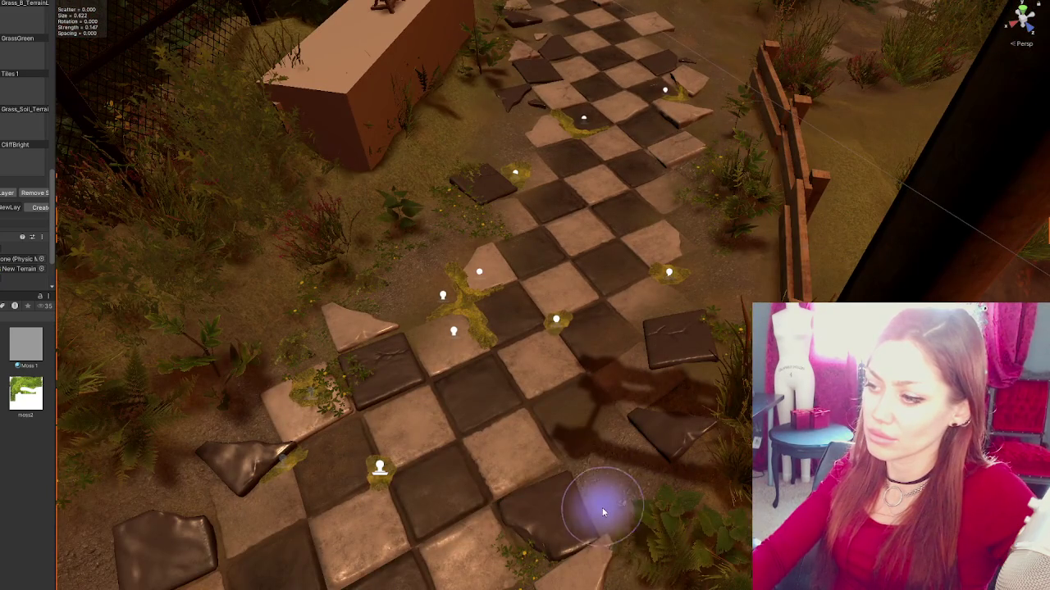
scroll(647, 456, up, 3)
scroll(647, 456, down, 3)
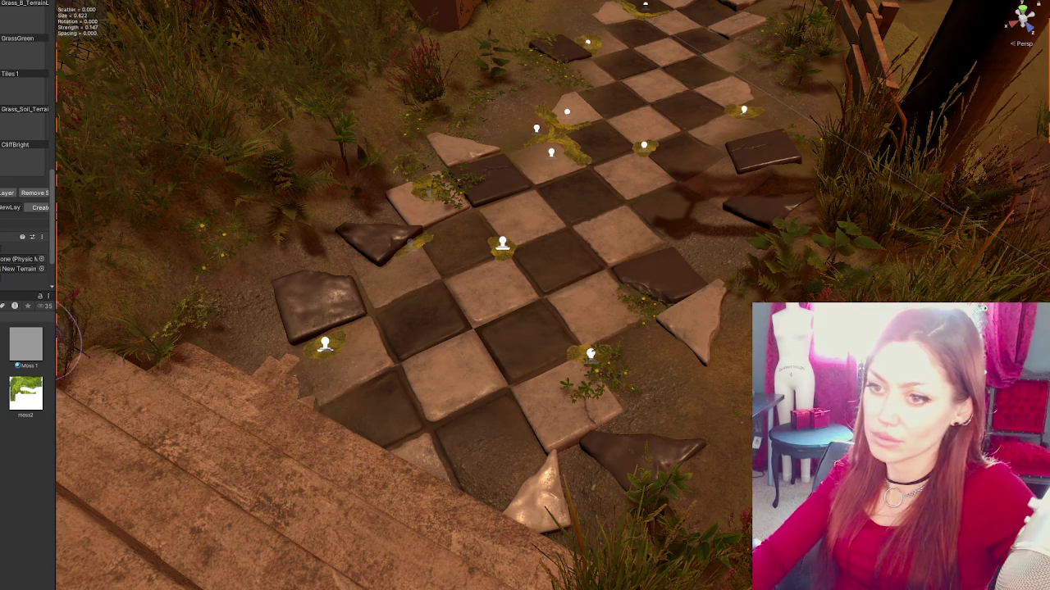
- Switch the terrain tool from Paint Texture to a height-sculpting tool and choose another height mode
scroll(25, 164, up, 10)
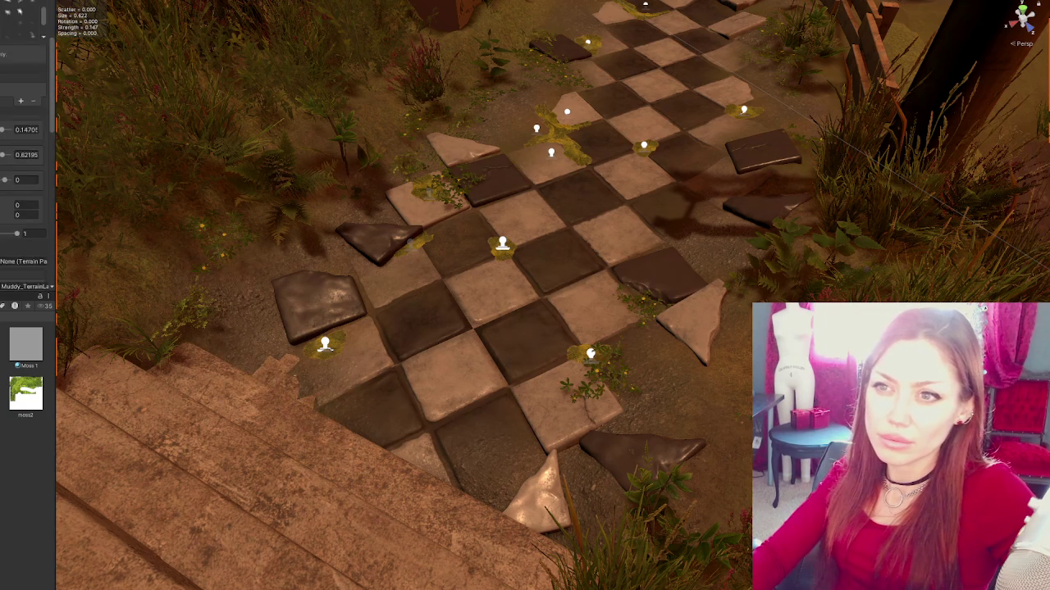
scroll(24, 164, down, 5)
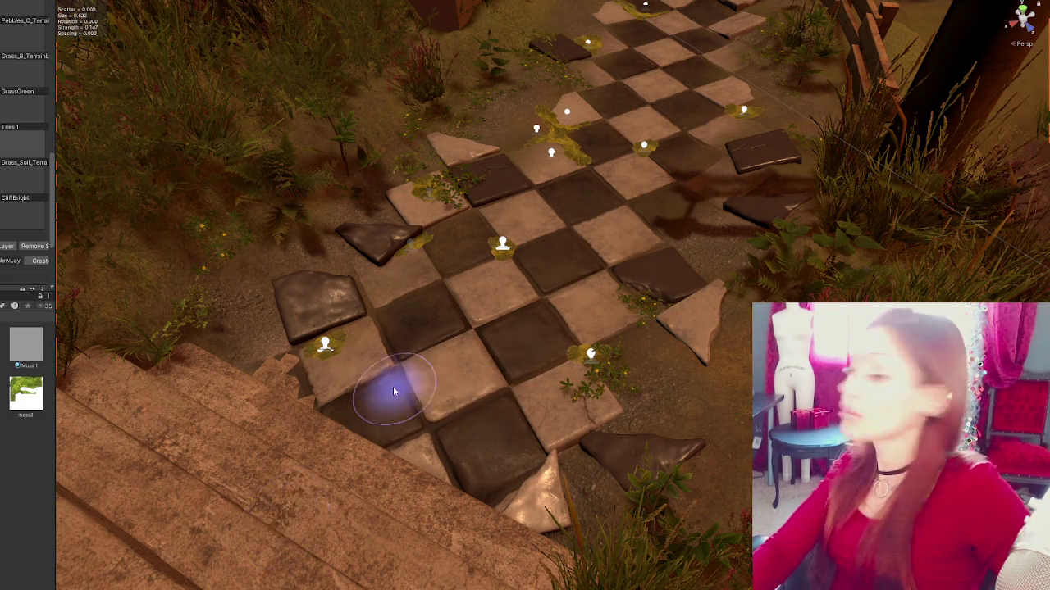
scroll(28, 164, up, 8)
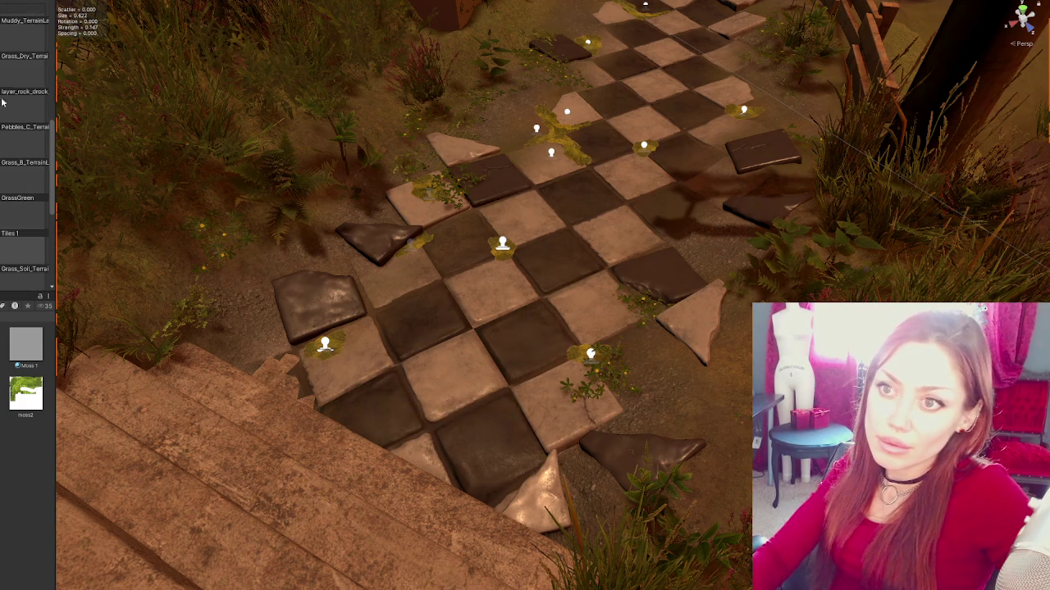
scroll(28, 164, up, 5)
click(26, 52)
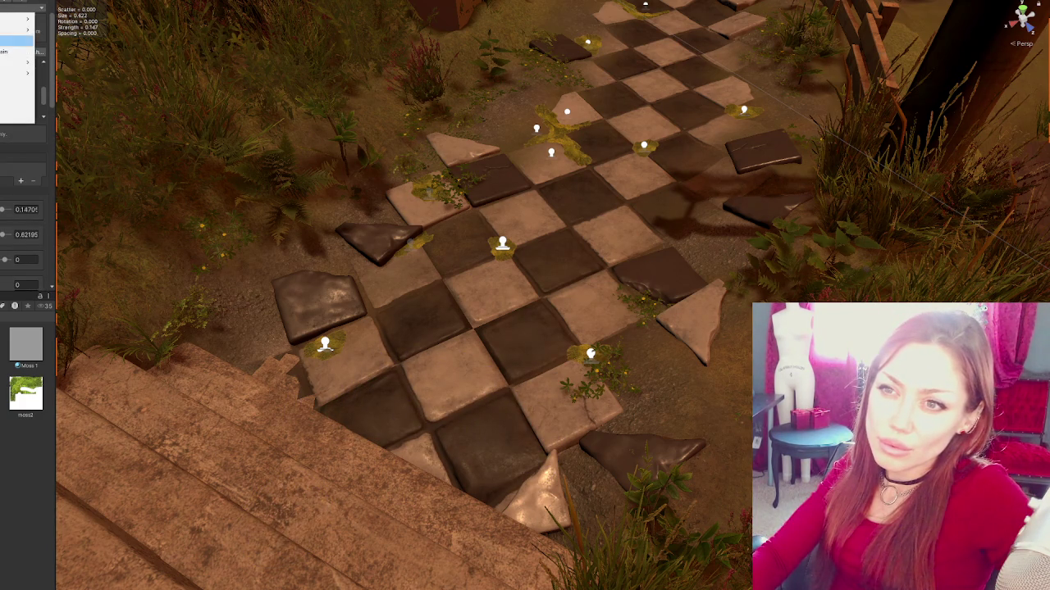
click(16, 52)
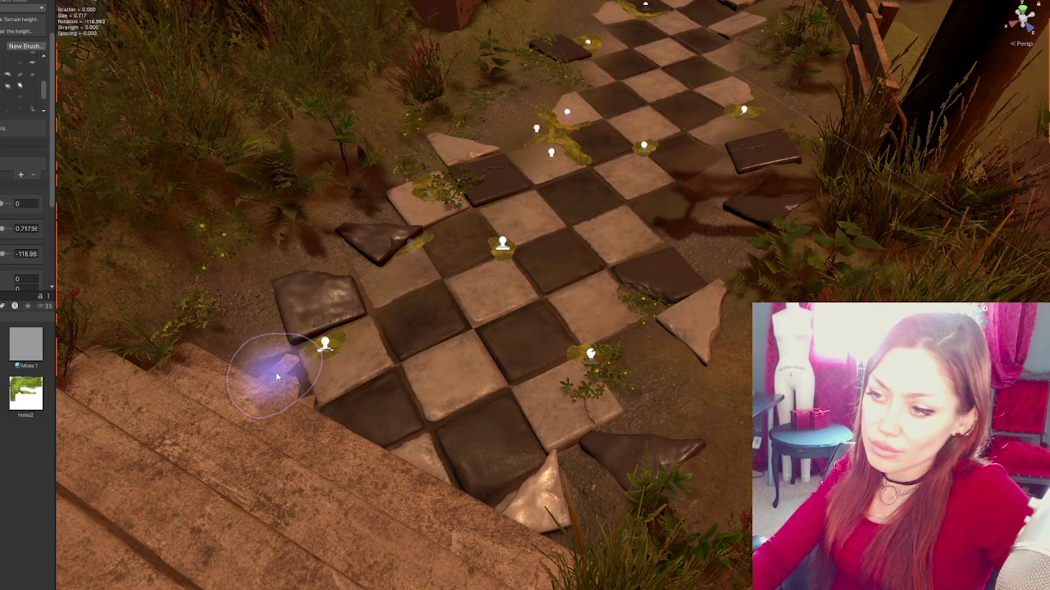
drag(301, 399, 282, 438)
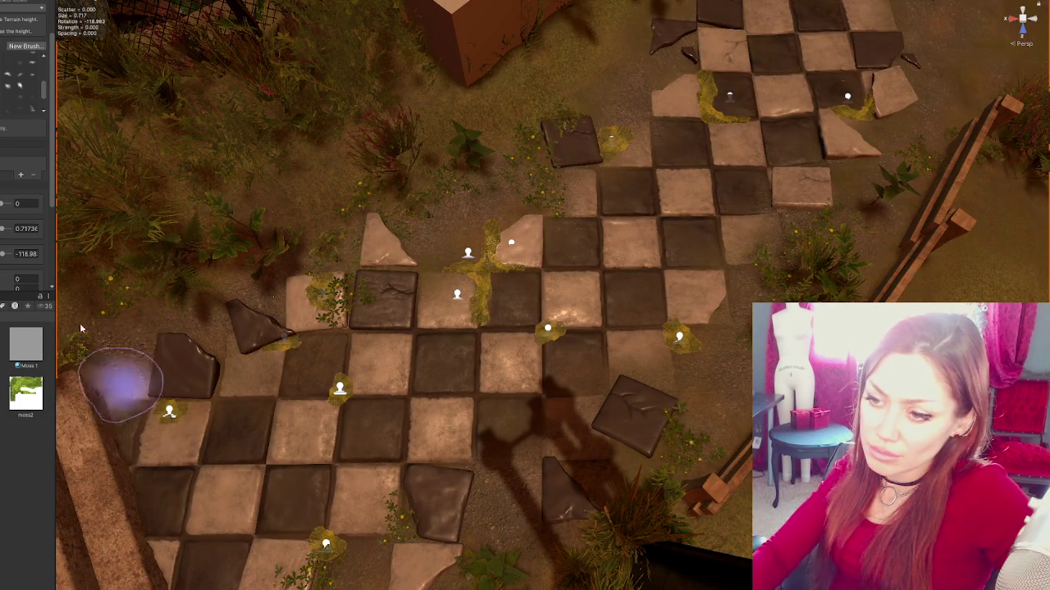
scroll(25, 164, up, 3)
click(25, 60)
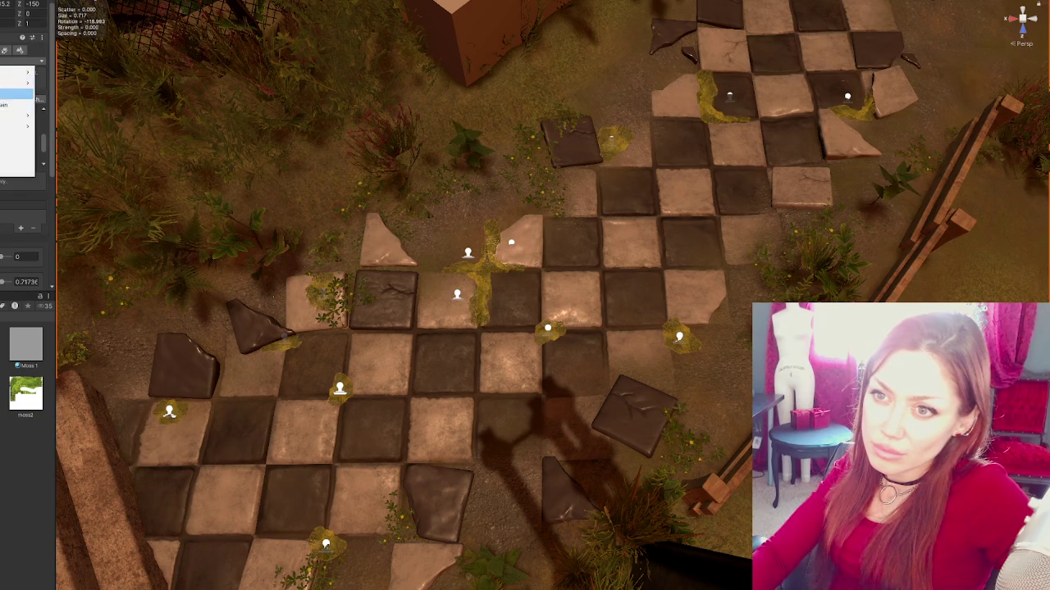
click(17, 97)
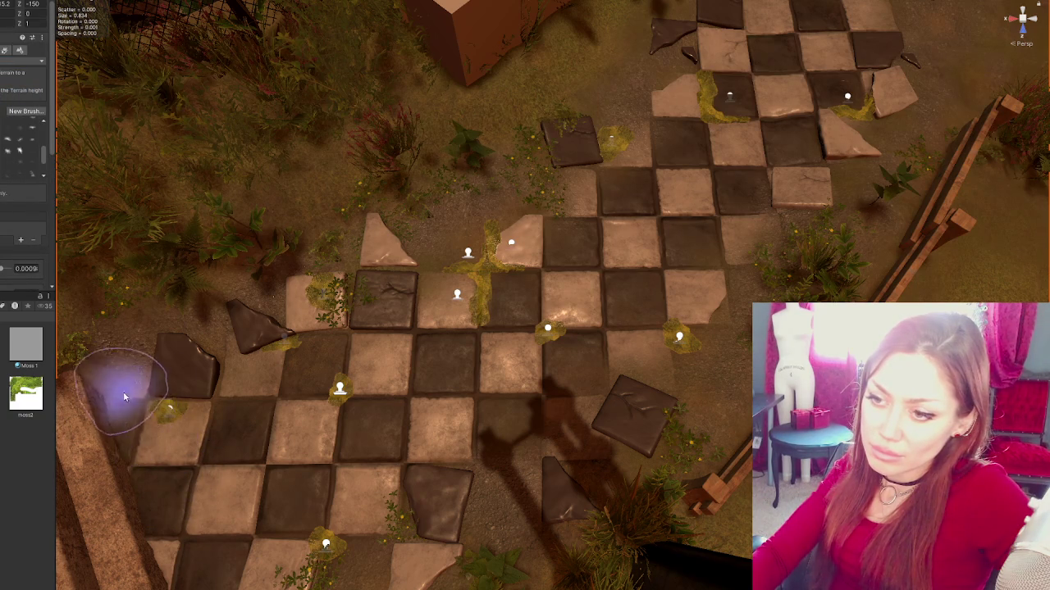
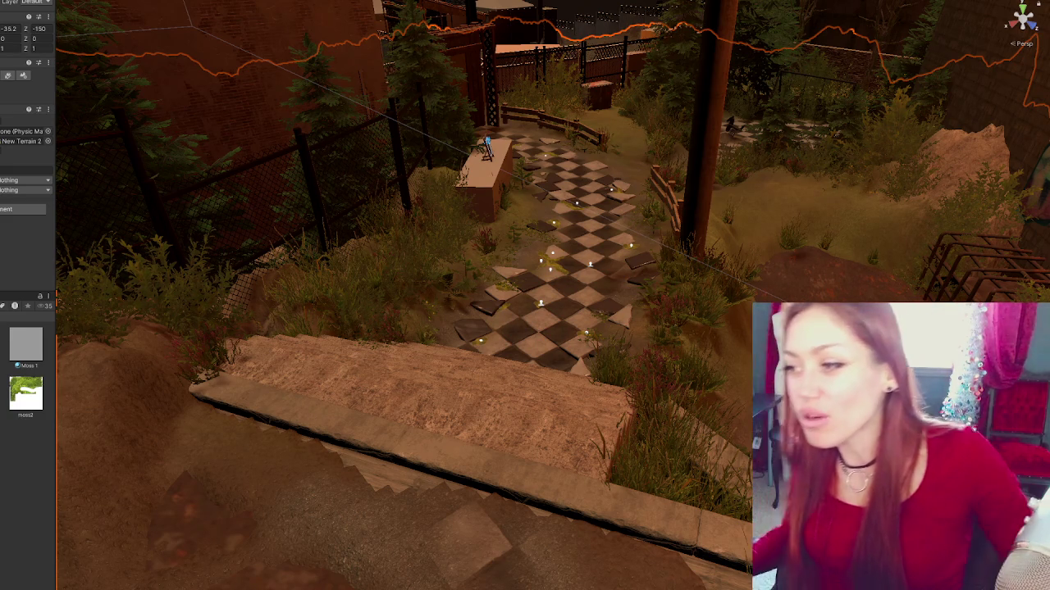
- Duplicate a moss patch on the path and shift the copy toward the stone ledge
scroll(596, 383, up, 5)
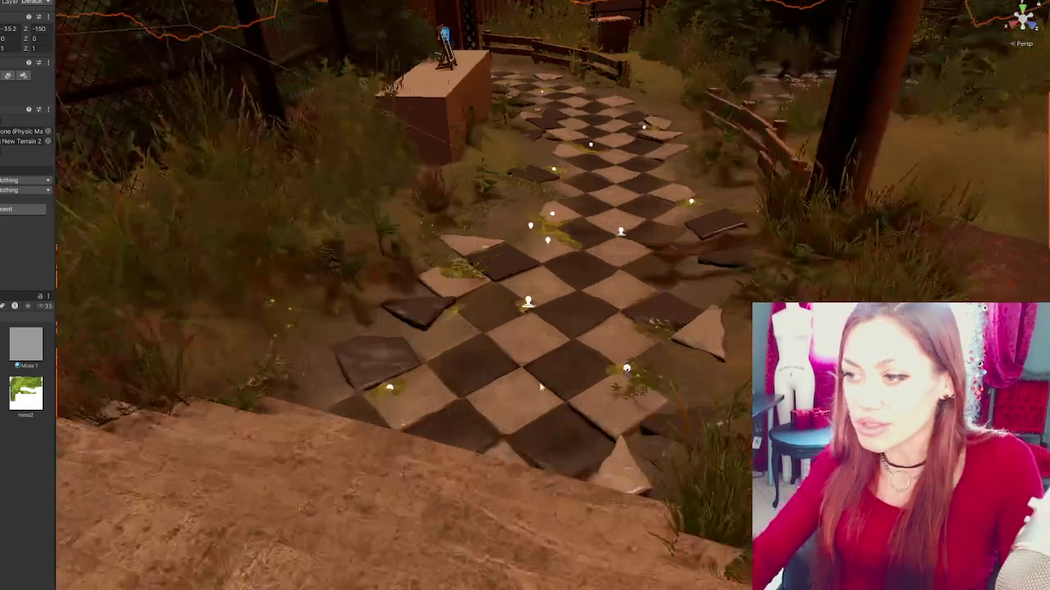
click(416, 312)
scroll(462, 339, up, 3)
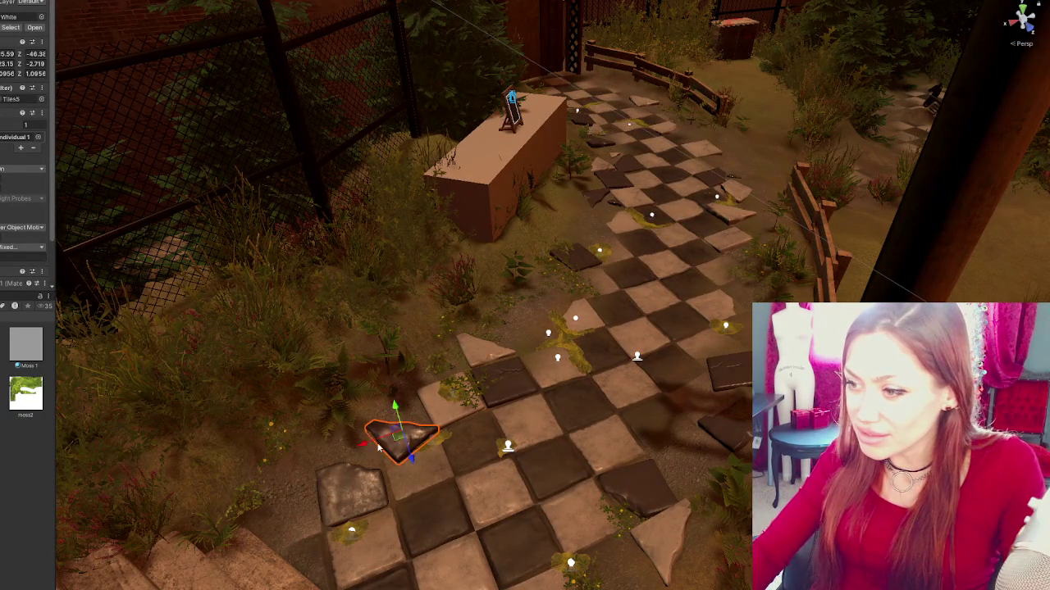
mouse_move(542, 366)
mouse_down()
mouse_move(492, 278)
mouse_move(629, 462)
mouse_move(587, 403)
mouse_up()
click(648, 495)
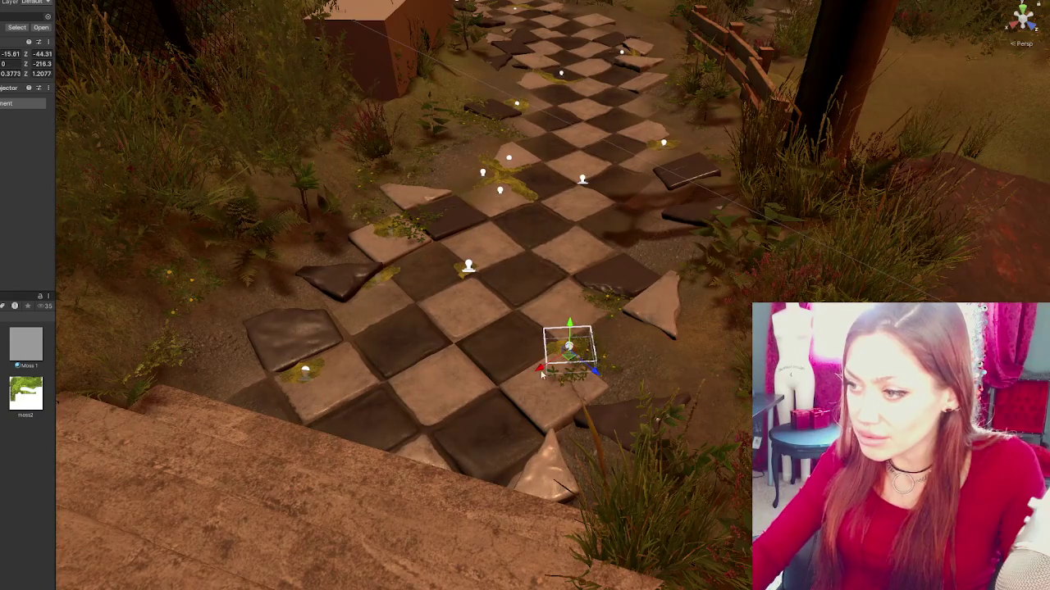
key(ctrl+d)
drag(544, 374, 384, 476)
key(e)
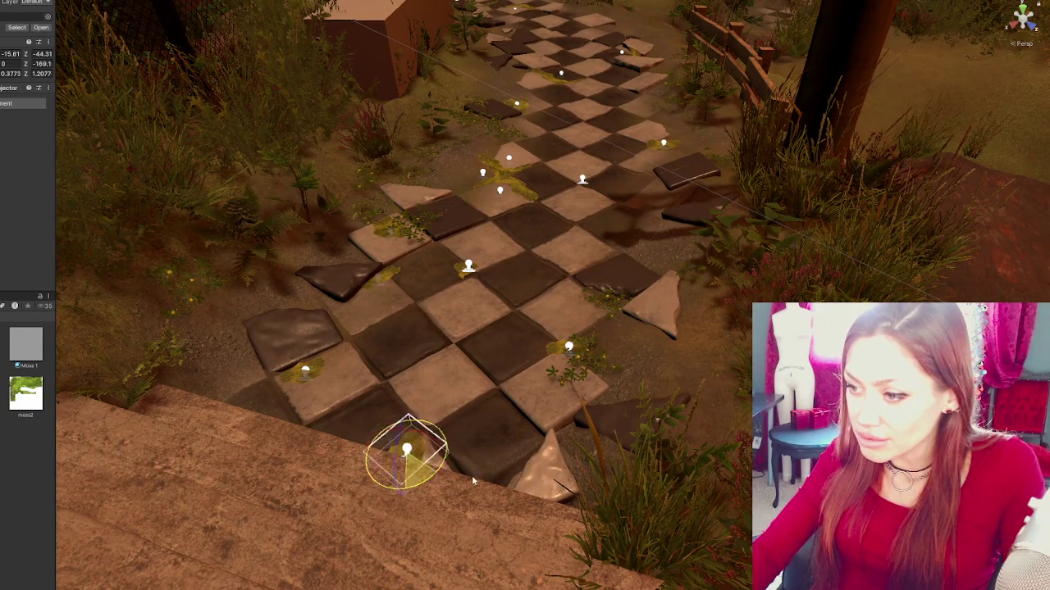
- Frame the moss patch, duplicate it again and set the copy beside the first patch
scroll(469, 471, up, 3)
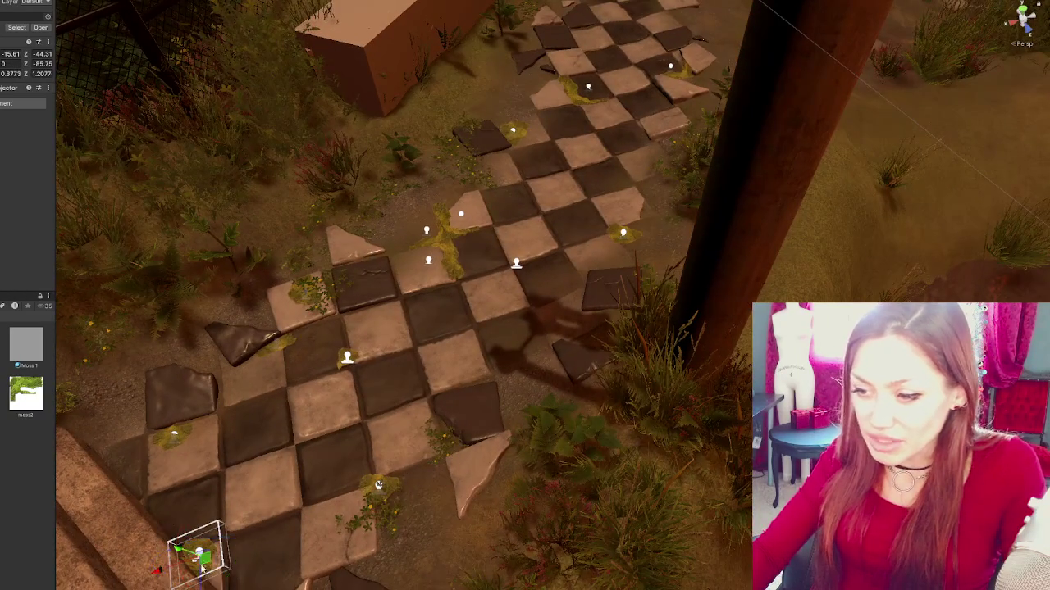
key(f)
alt+drag(473, 195, 382, 238)
mouse_move(517, 206)
alt+mouse_down()
mouse_move(444, 282)
mouse_move(455, 279)
alt+mouse_up()
scroll(455, 279, down, 10)
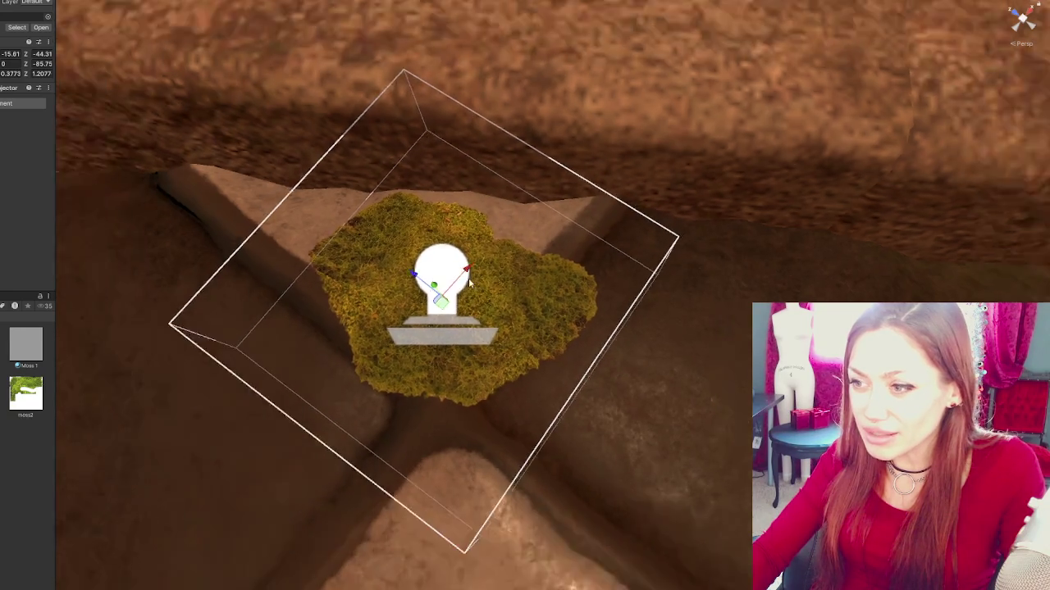
key(ctrl+d)
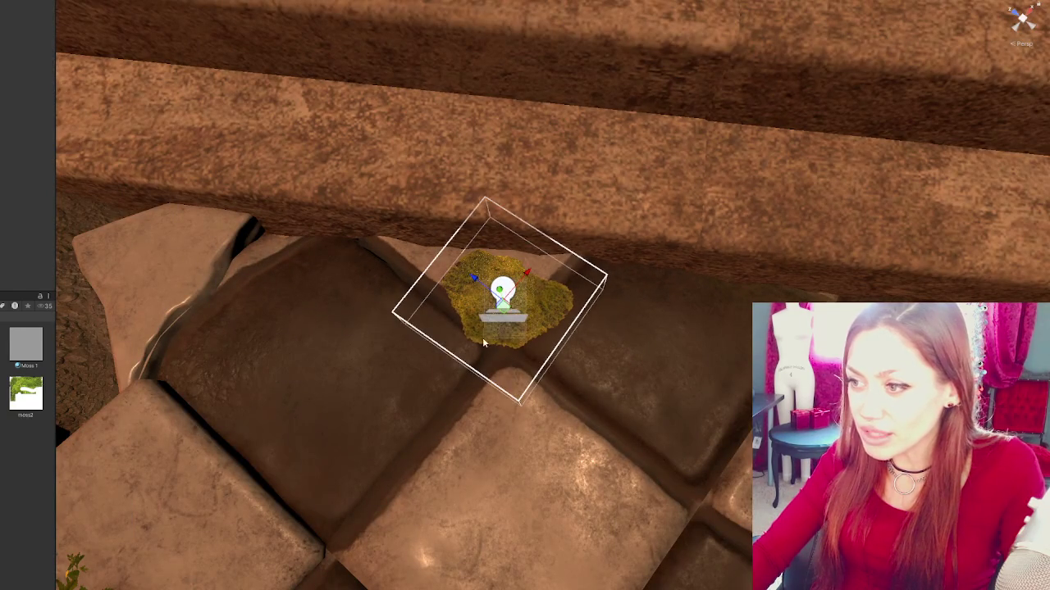
mouse_move(525, 285)
mouse_down()
mouse_move(484, 329)
mouse_move(499, 374)
mouse_move(348, 420)
mouse_up()
mouse_move(503, 383)
mouse_down()
mouse_move(494, 369)
mouse_move(479, 374)
mouse_move(455, 343)
mouse_up()
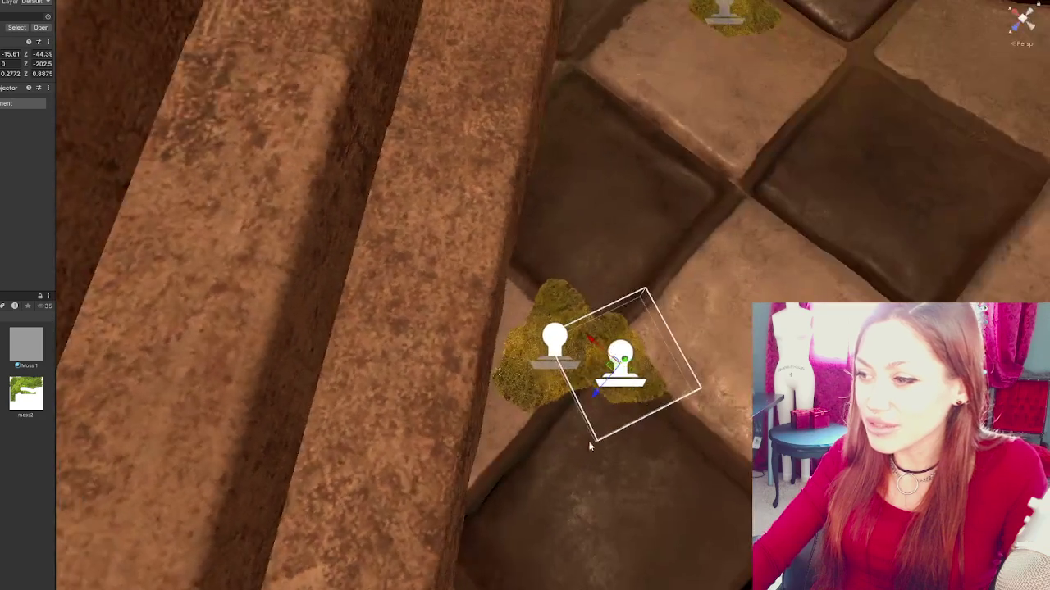
click(682, 395)
mouse_move(681, 395)
mouse_down()
mouse_move(525, 375)
mouse_move(557, 361)
mouse_move(697, 401)
mouse_move(439, 411)
mouse_move(413, 441)
mouse_up()
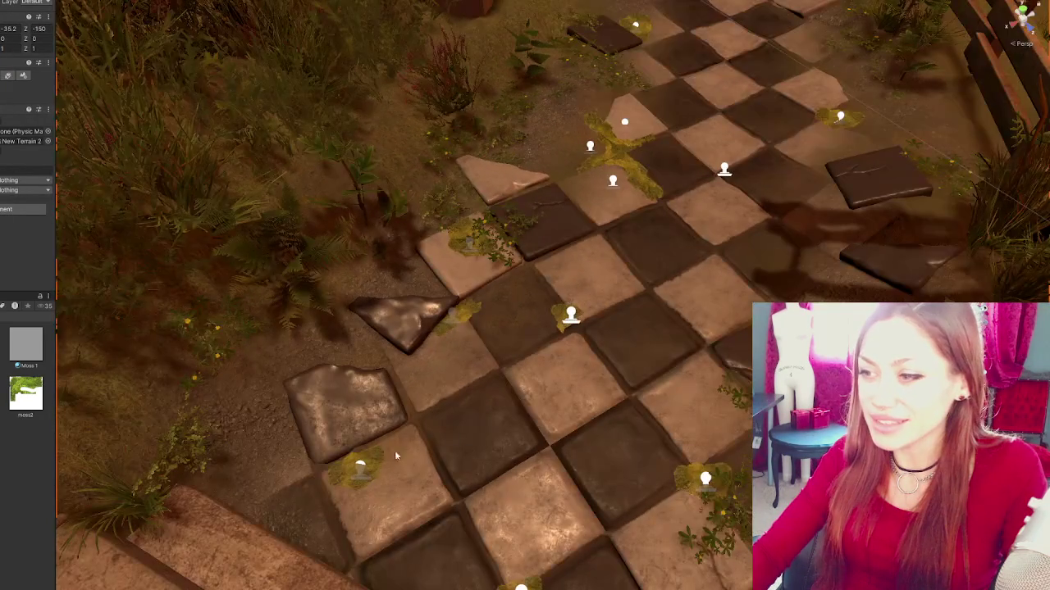
- Inspect several tiles along the path, including the Tiles5 broken piece and dark Tile1
mouse_move(589, 281)
mouse_down()
mouse_move(521, 335)
mouse_move(437, 276)
mouse_up()
click(437, 275)
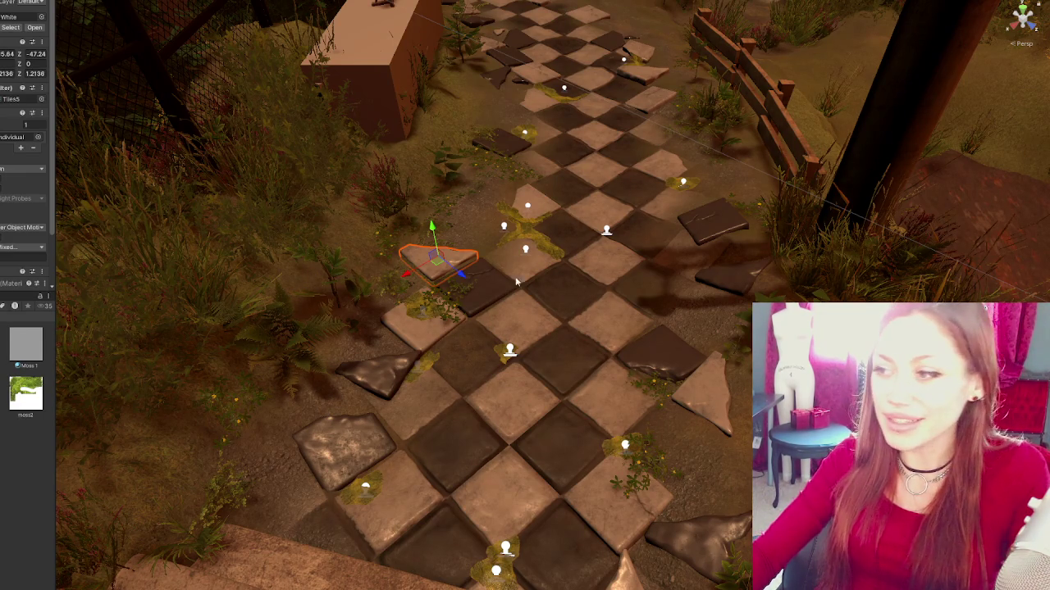
click(730, 281)
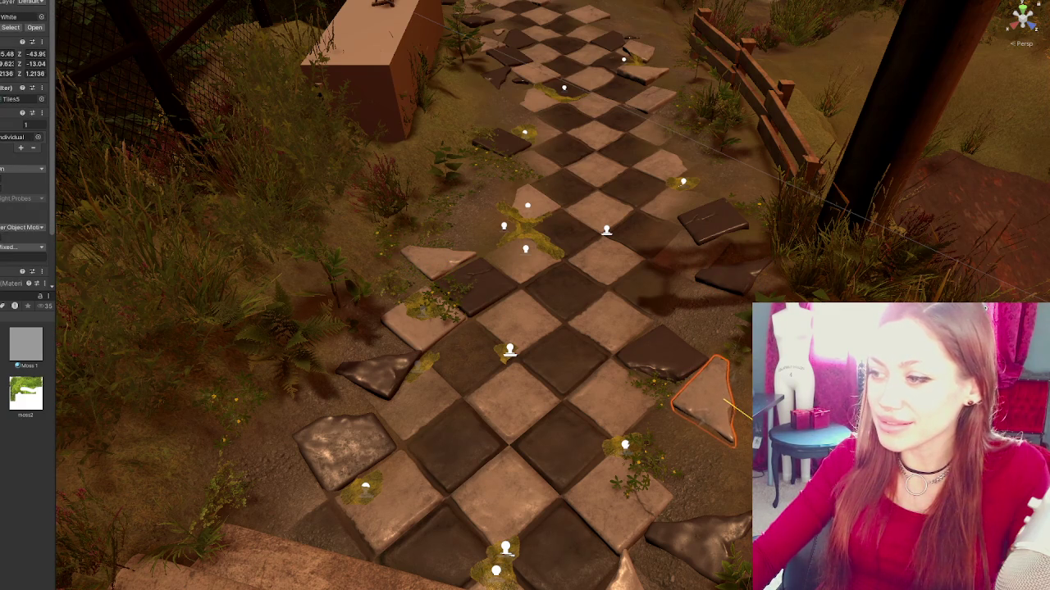
click(627, 480)
click(656, 357)
click(725, 279)
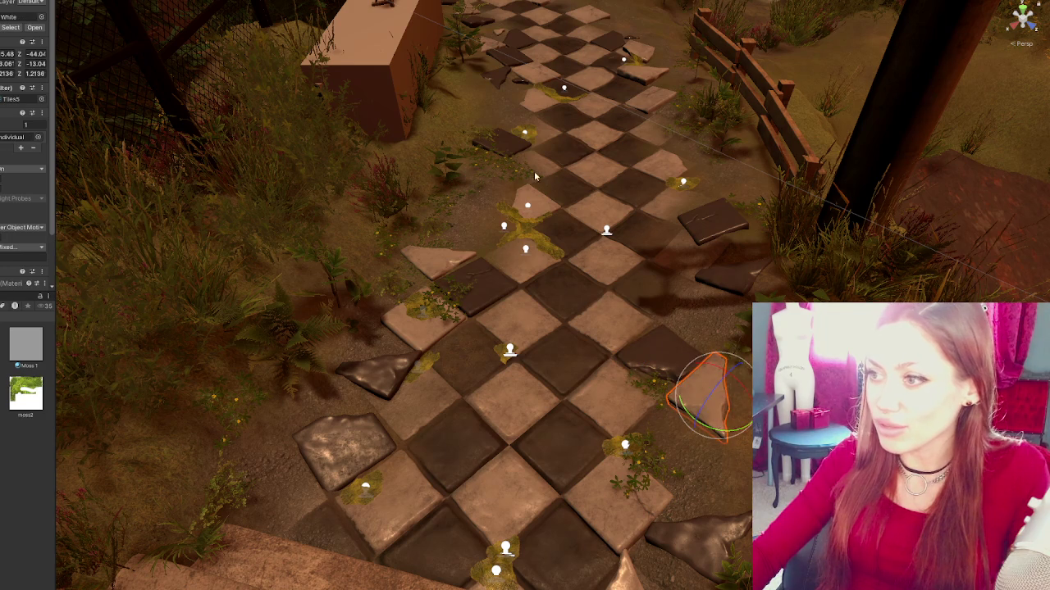
click(502, 238)
mouse_move(502, 238)
mouse_down()
mouse_move(449, 352)
mouse_move(653, 259)
mouse_up()
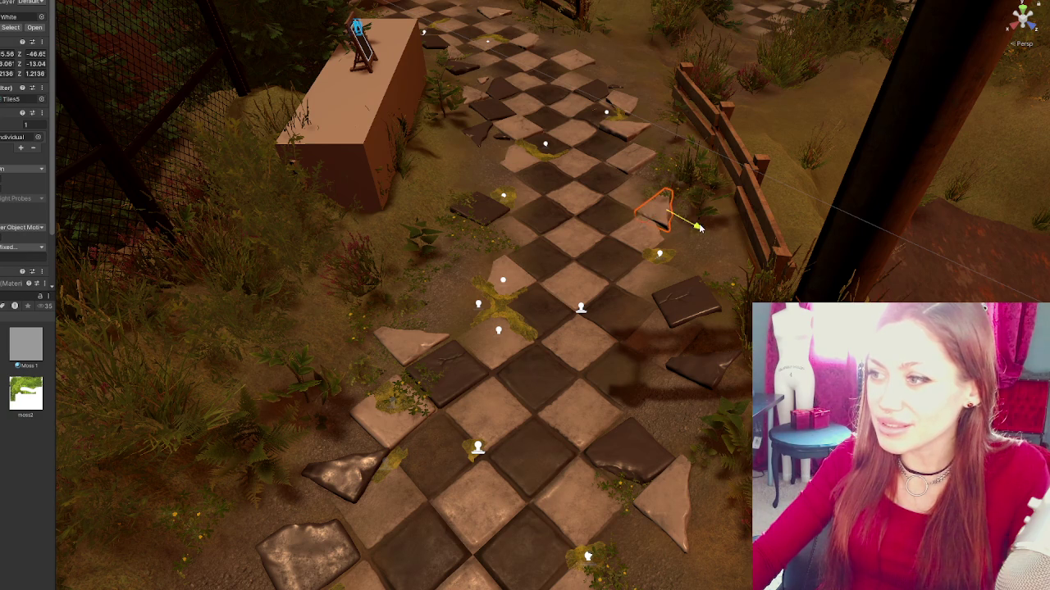
click(665, 322)
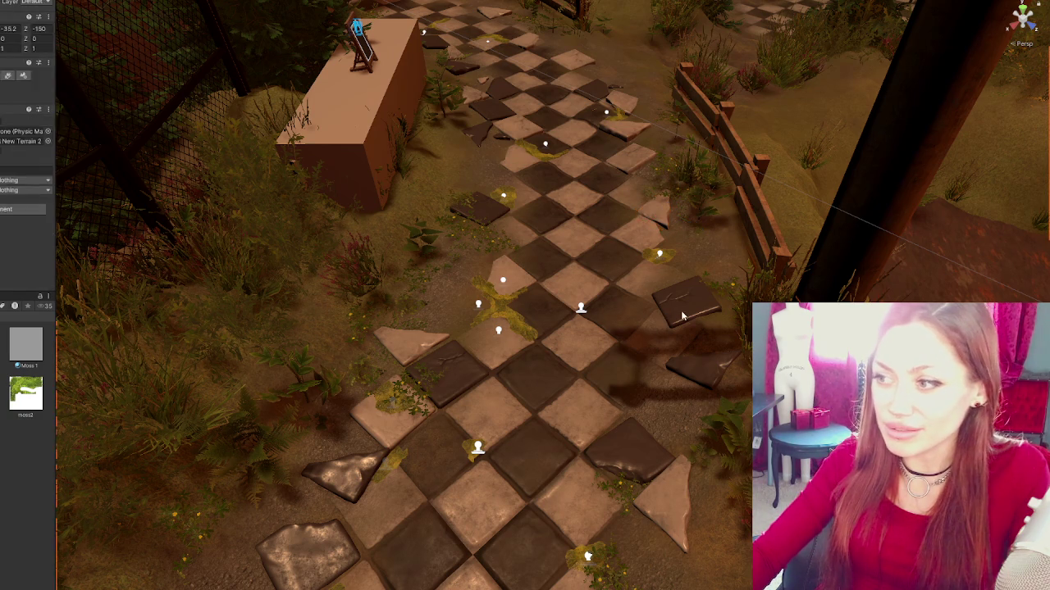
click(685, 317)
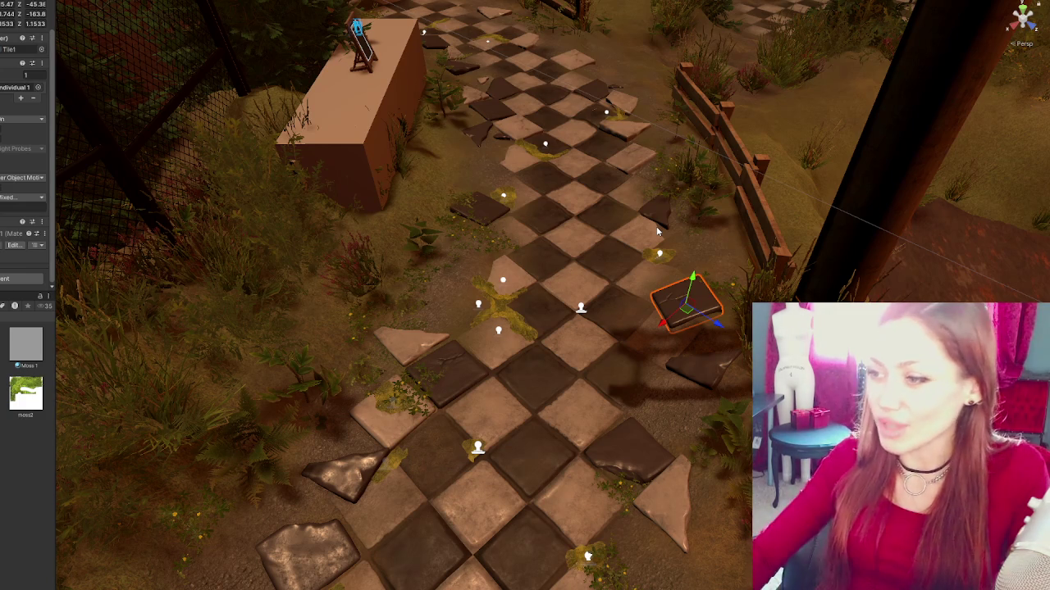
- Nudge the broken shard at the bottom left slightly leftward
click(382, 462)
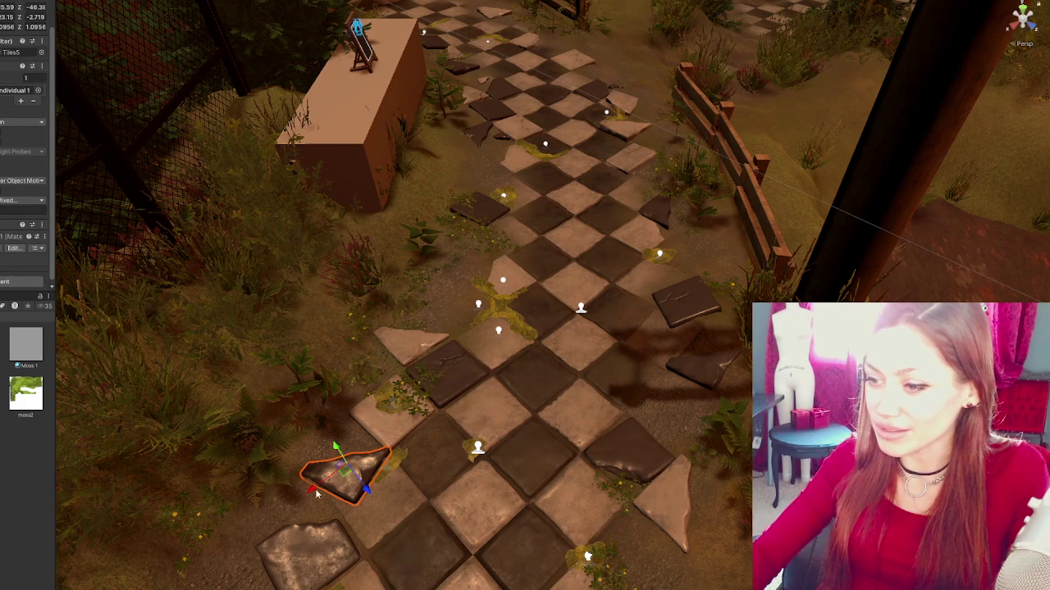
drag(316, 493, 307, 494)
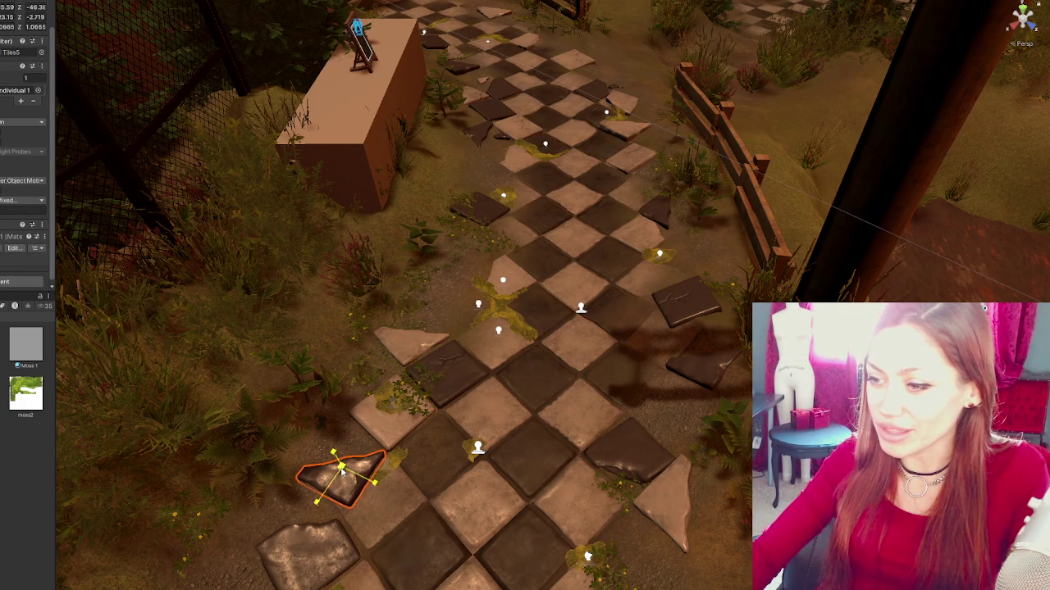
drag(378, 480, 488, 437)
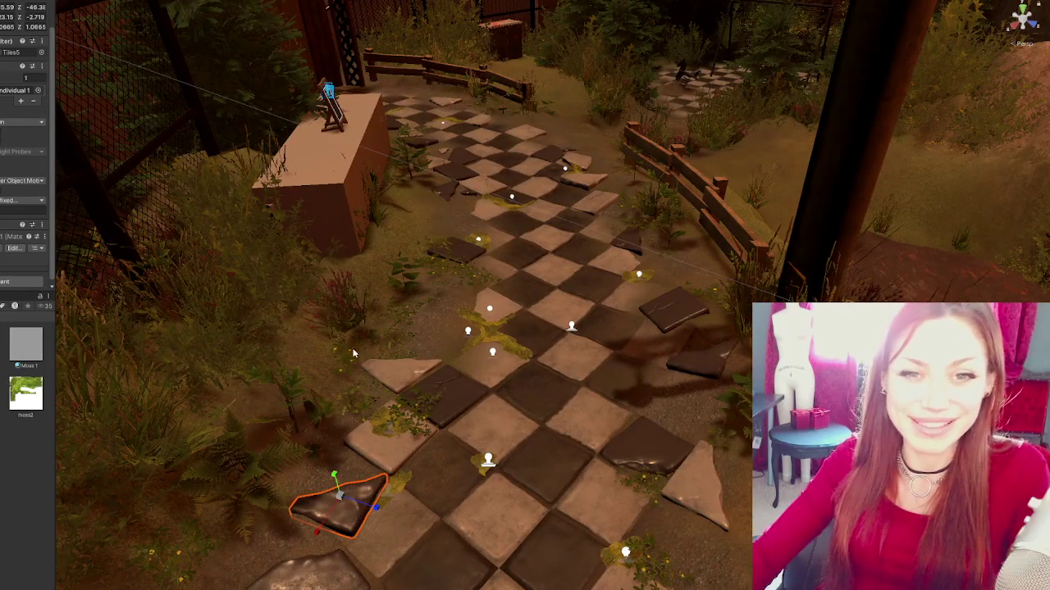
- Move the small stray tile from the grass onto the path's lower right
click(582, 187)
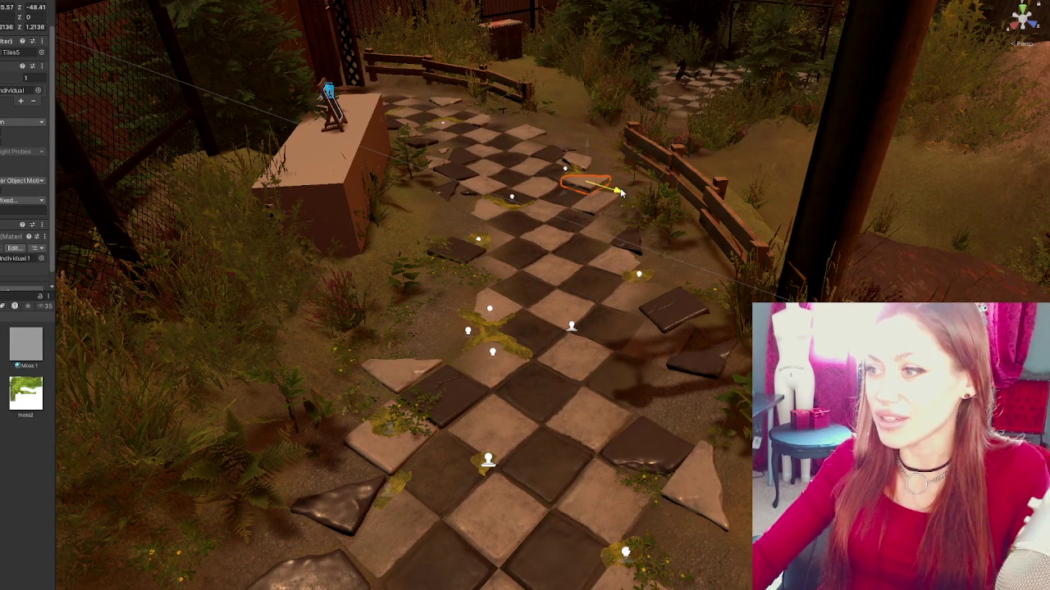
key(e)
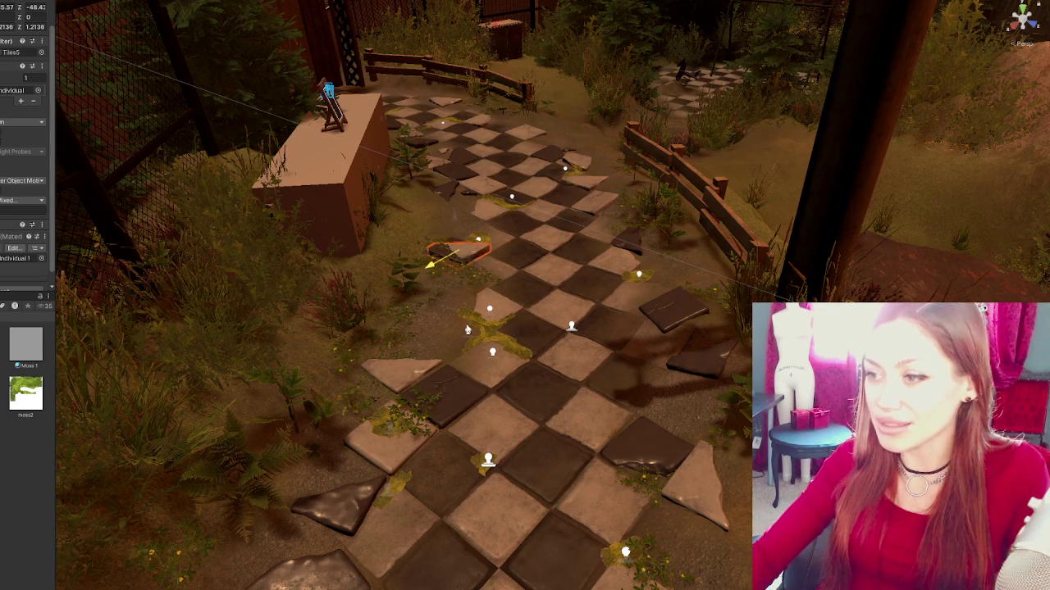
drag(402, 320, 680, 480)
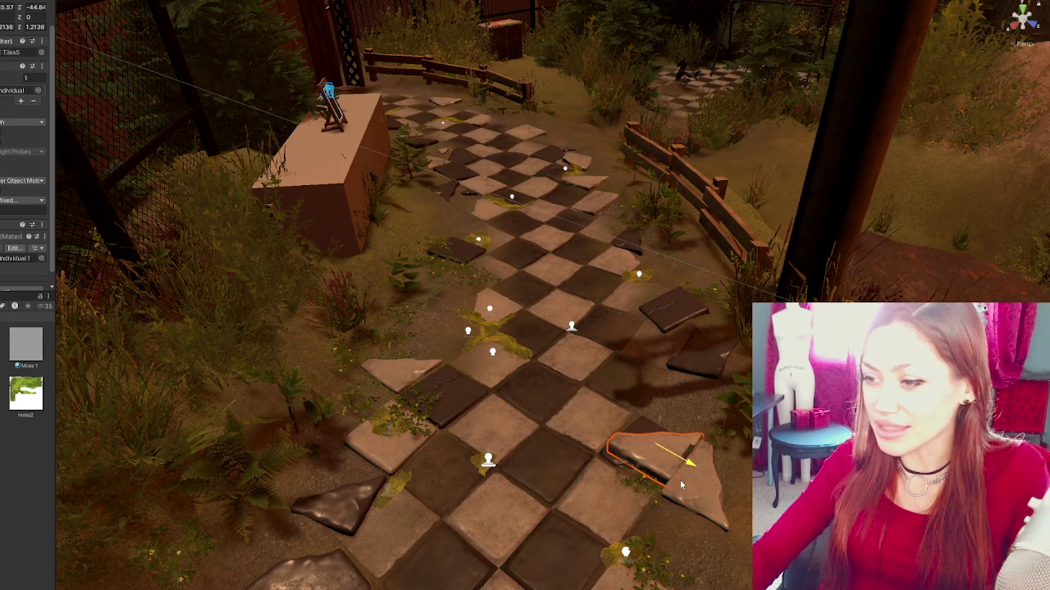
drag(651, 386, 648, 234)
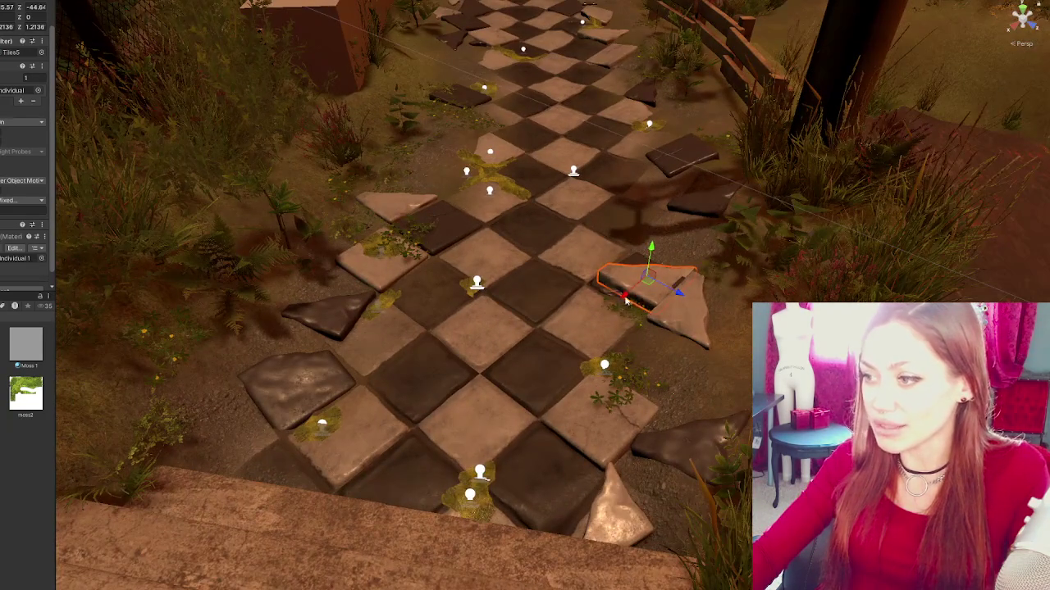
- Slide the loose broken tile to the lower-left edge beside the grass and angle it slightly
mouse_move(625, 301)
mouse_down()
mouse_move(342, 441)
mouse_move(322, 402)
mouse_move(34, 417)
mouse_move(52, 412)
mouse_up()
key(e)
key(w)
drag(276, 402, 162, 462)
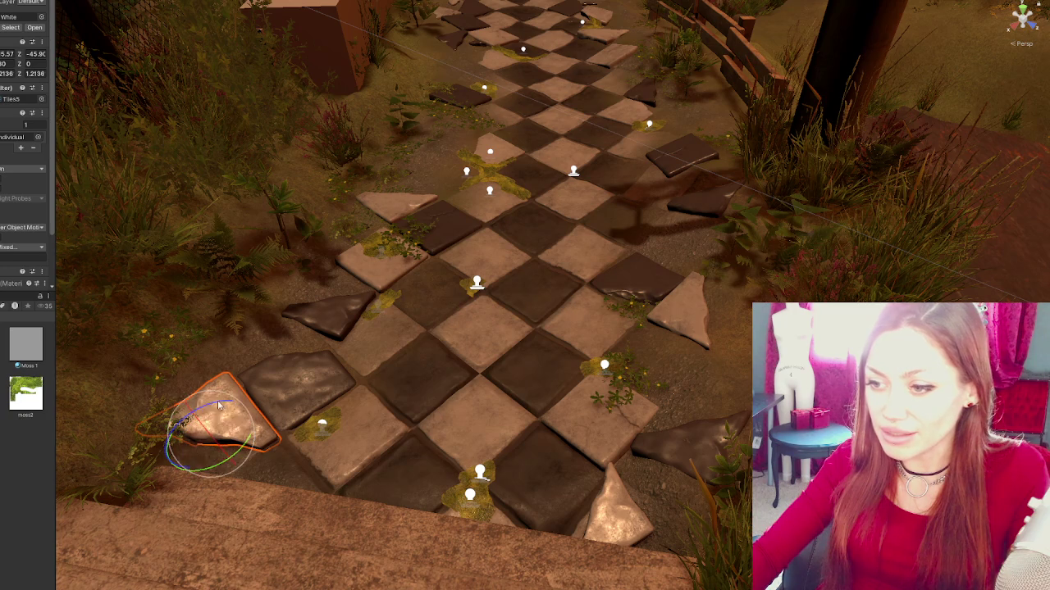
drag(222, 405, 205, 432)
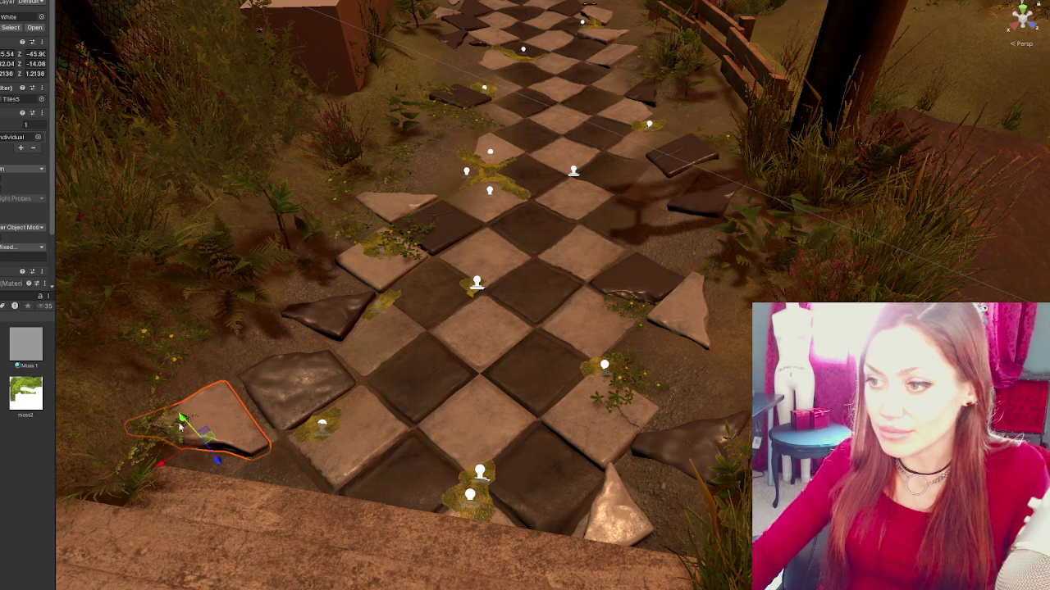
mouse_move(188, 434)
mouse_down()
mouse_move(176, 463)
mouse_move(205, 447)
mouse_move(228, 453)
mouse_move(214, 452)
mouse_up()
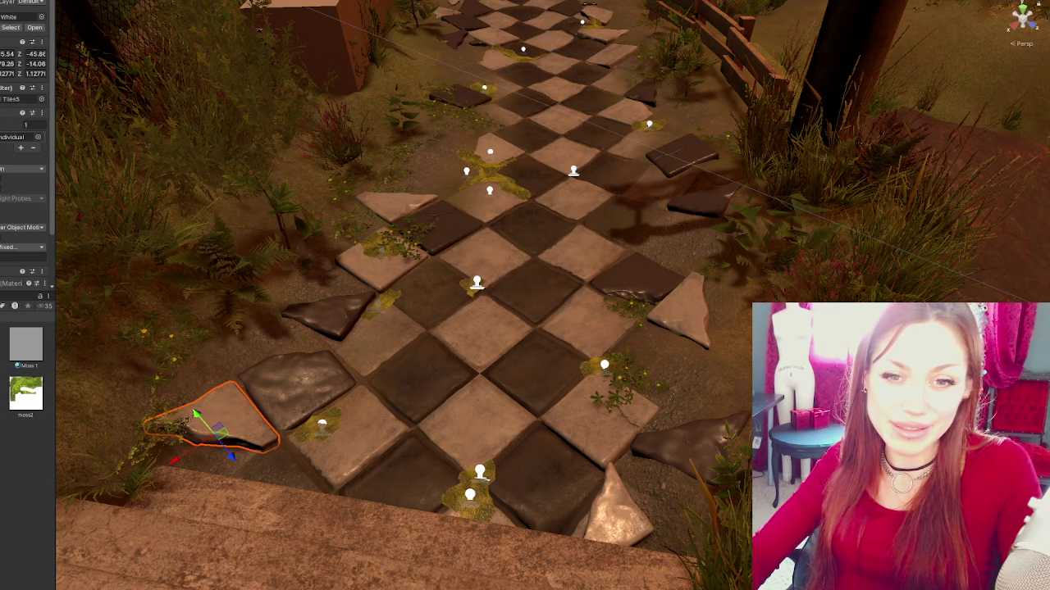
- Scale the lower-left broken tile down from 1.2136 to 1.1277
drag(198, 416, 188, 425)
- Nudge the stone tile at the path's lower right slightly
key(e)
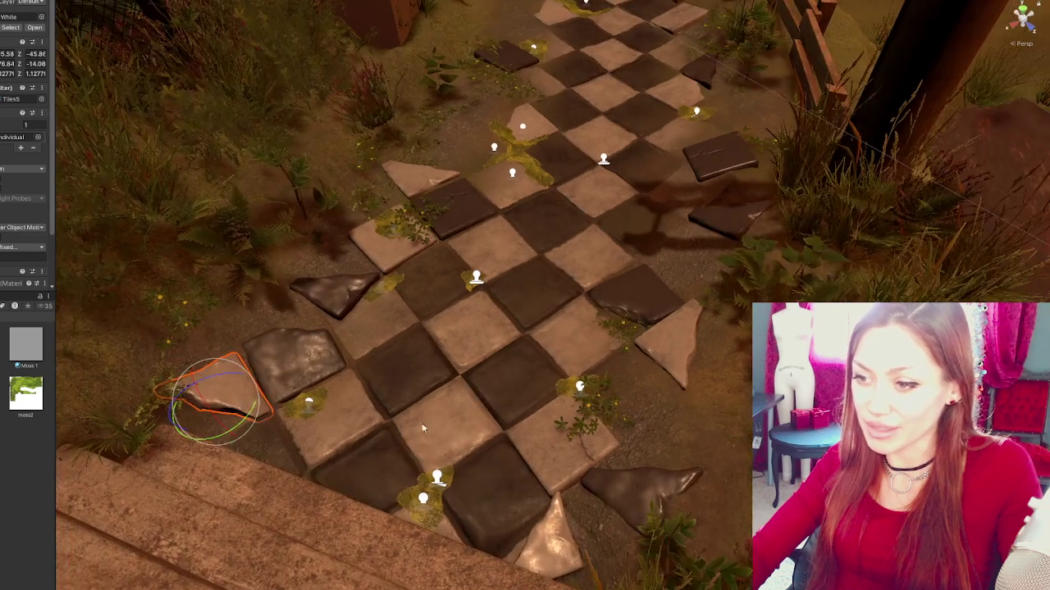
mouse_move(250, 438)
mouse_down()
mouse_move(226, 432)
mouse_move(484, 443)
mouse_up()
click(226, 433)
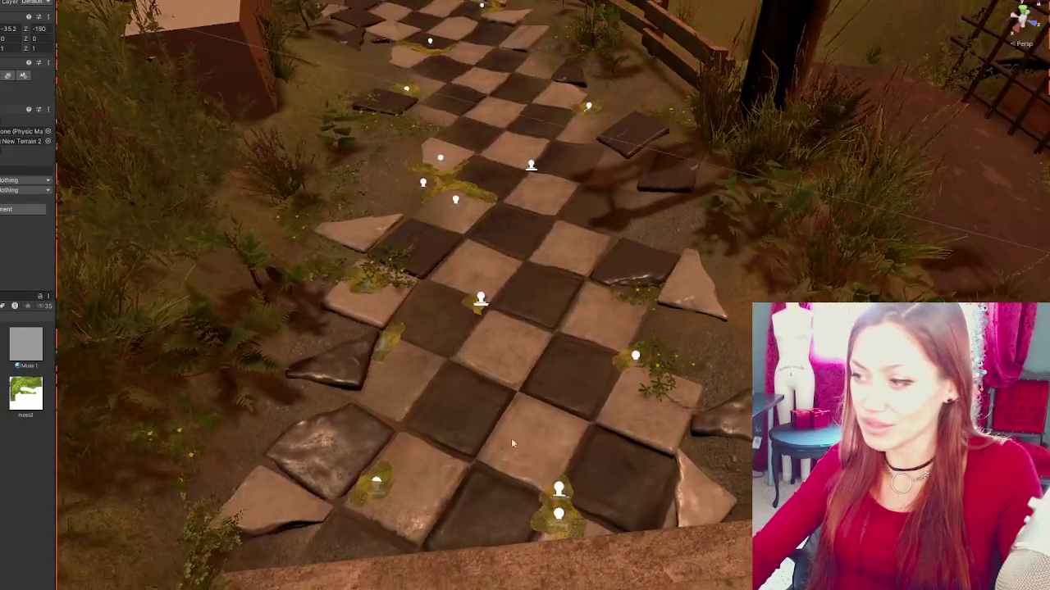
click(689, 502)
drag(693, 501, 726, 449)
key(e)
- Nudge the neighbouring tile up and rotate the triangular broken tile slightly
click(732, 434)
drag(740, 414, 743, 406)
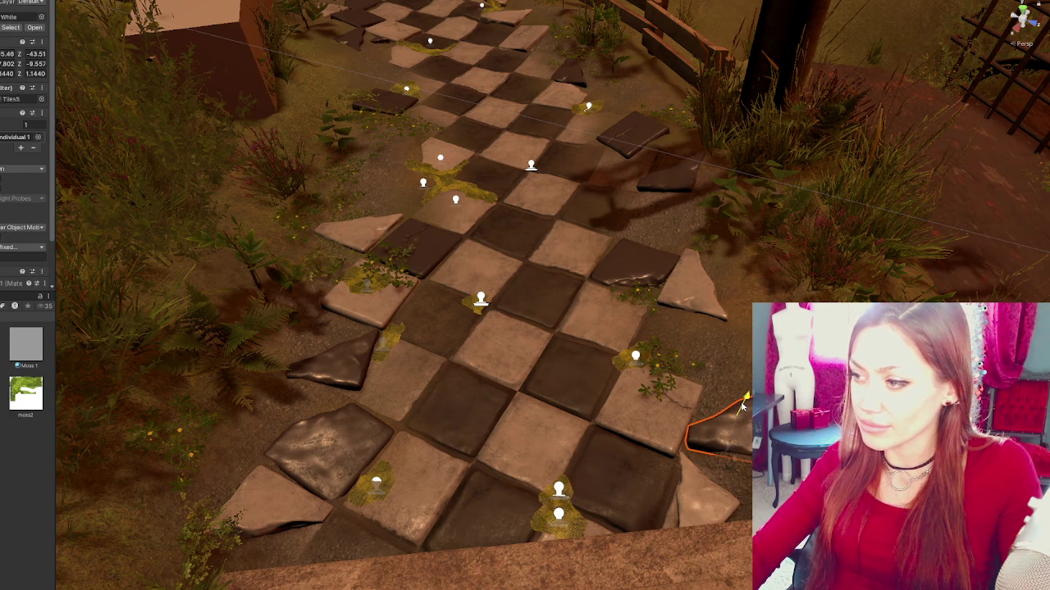
click(685, 295)
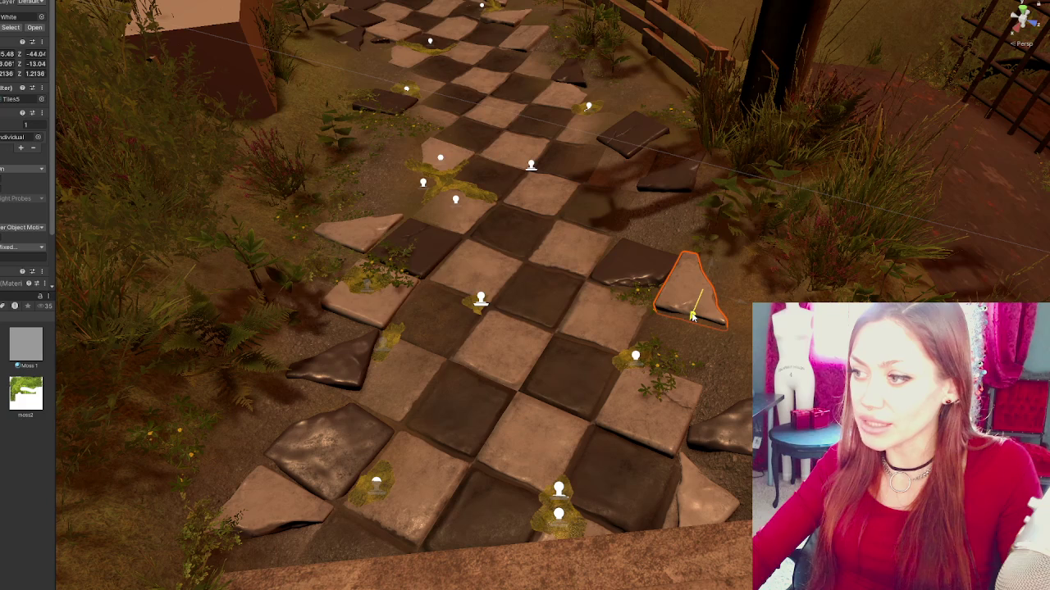
key(e)
drag(696, 319, 699, 322)
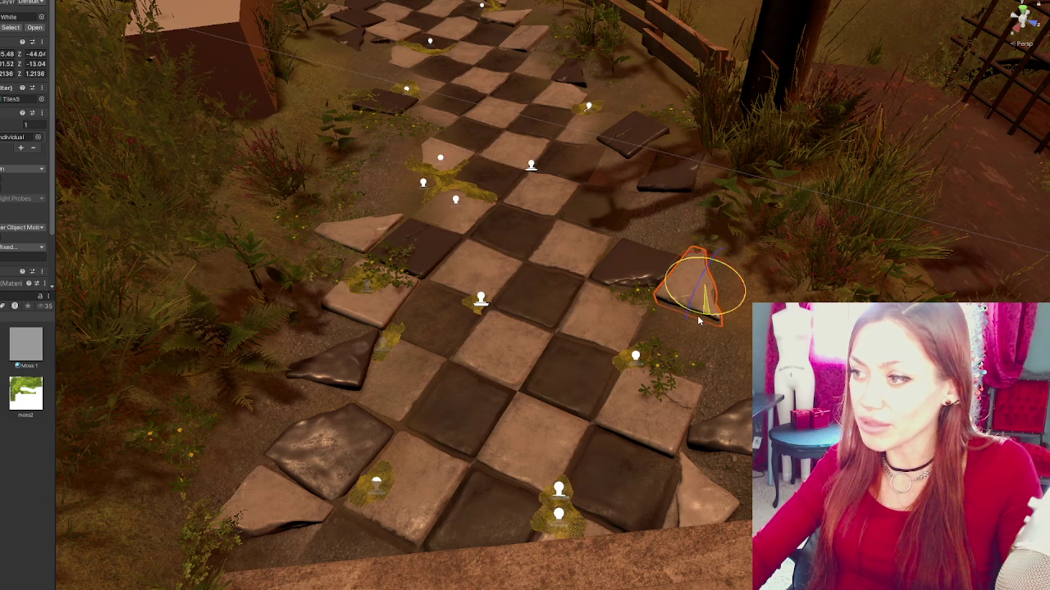
- Move a broken tile down to the path's right edge, turn it, then delete the triangular tile
click(668, 186)
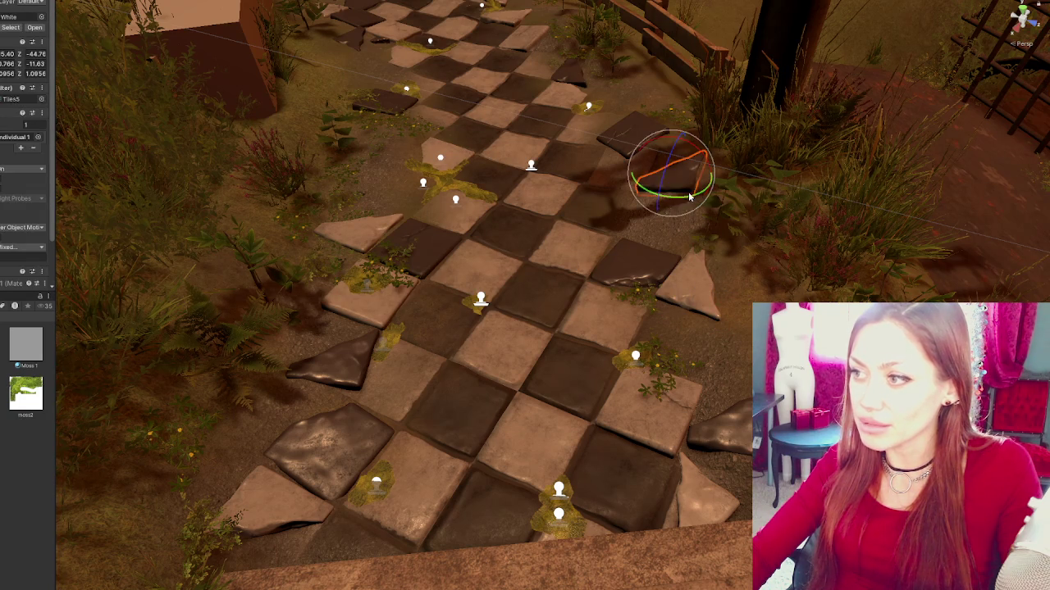
key(w)
mouse_move(671, 199)
mouse_down()
mouse_move(585, 350)
mouse_move(708, 350)
mouse_up()
key(e)
drag(628, 407, 623, 392)
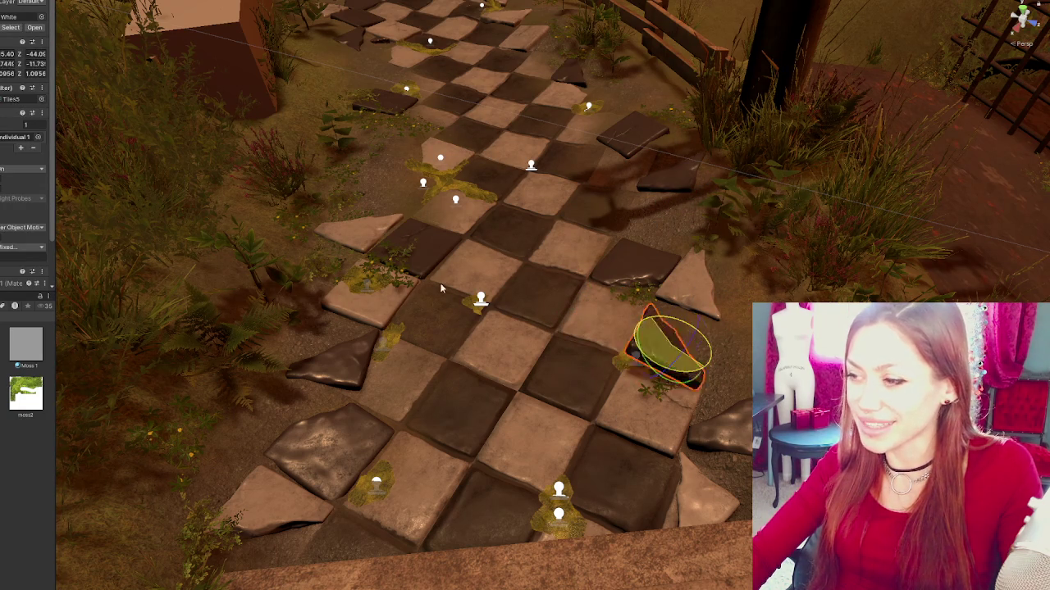
key(Delete)
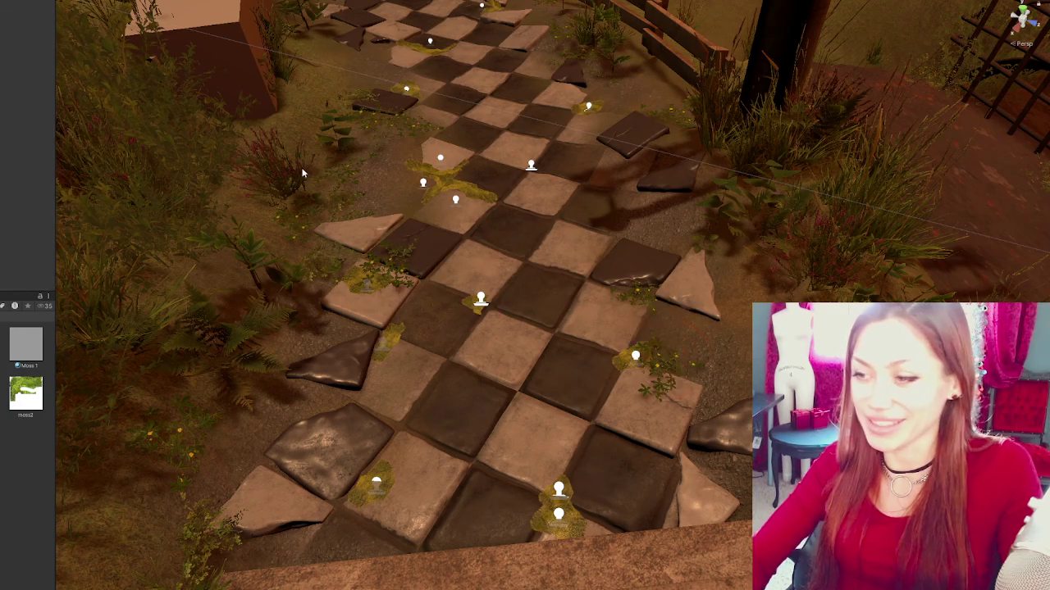
- Move the tile at the path's far top-left end to mid-path
click(333, 223)
click(418, 246)
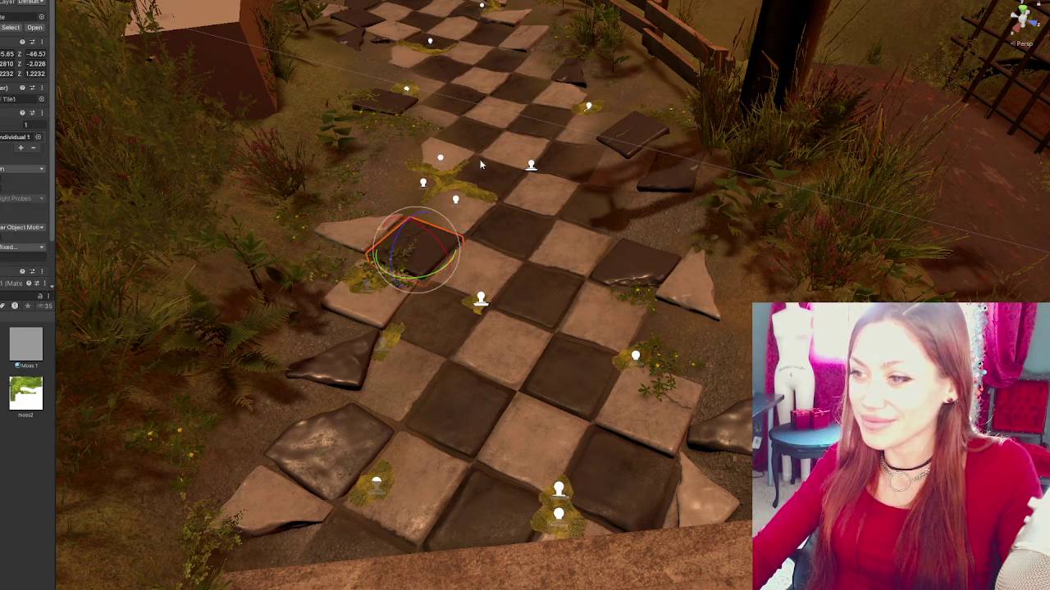
scroll(459, 193, up, 1)
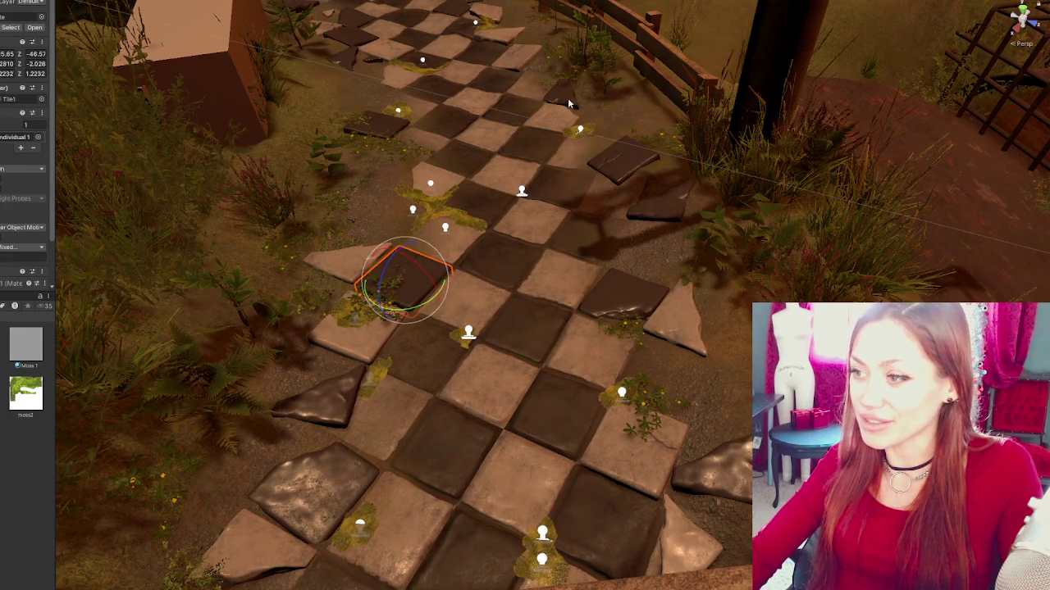
drag(495, 69, 551, 200)
scroll(551, 201, up, 1)
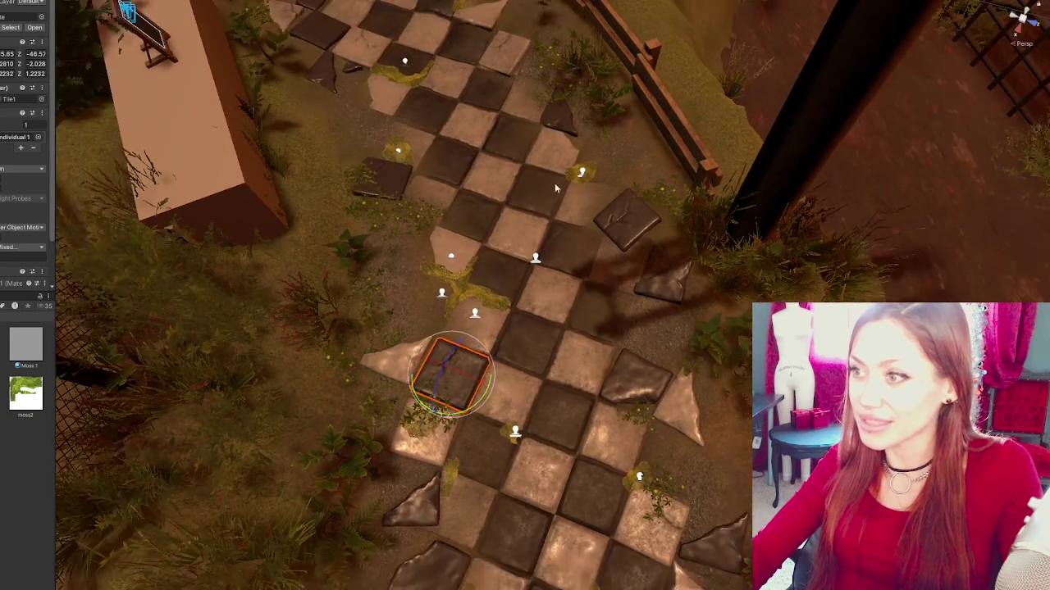
click(329, 77)
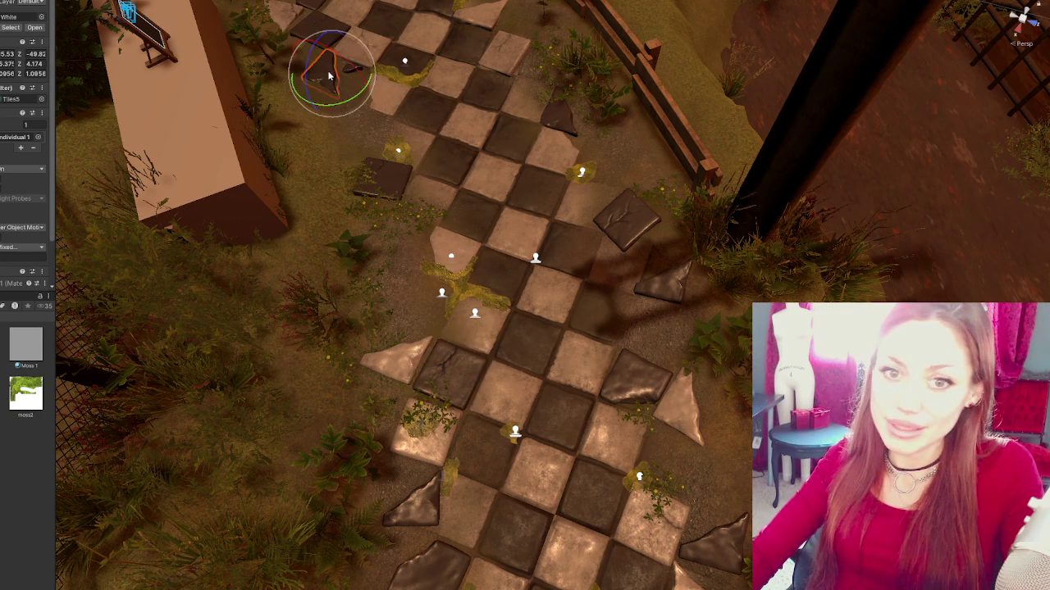
key(w)
mouse_move(364, 91)
mouse_down()
mouse_move(689, 188)
mouse_move(640, 410)
mouse_move(659, 340)
mouse_move(689, 357)
mouse_up()
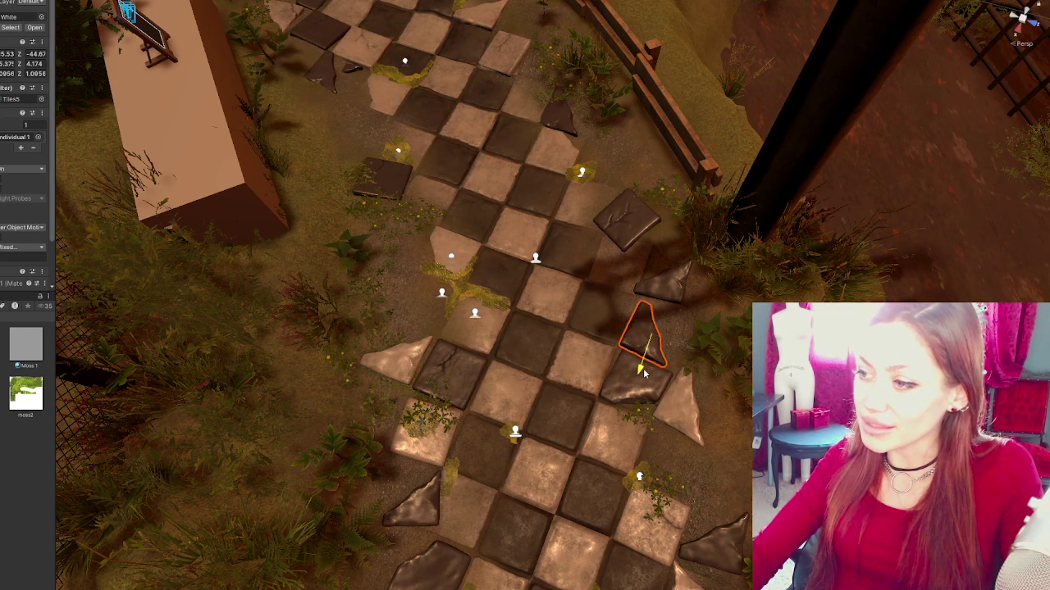
- Frame the relocated tile and rotate it to a new angle
key(f)
key(e)
mouse_move(579, 313)
mouse_down()
mouse_move(569, 313)
mouse_move(605, 306)
mouse_up()
key(w)
key(e)
mouse_move(604, 344)
mouse_down()
mouse_move(599, 328)
mouse_move(576, 336)
mouse_move(564, 326)
mouse_up()
key(w)
key(e)
key(w)
click(713, 320)
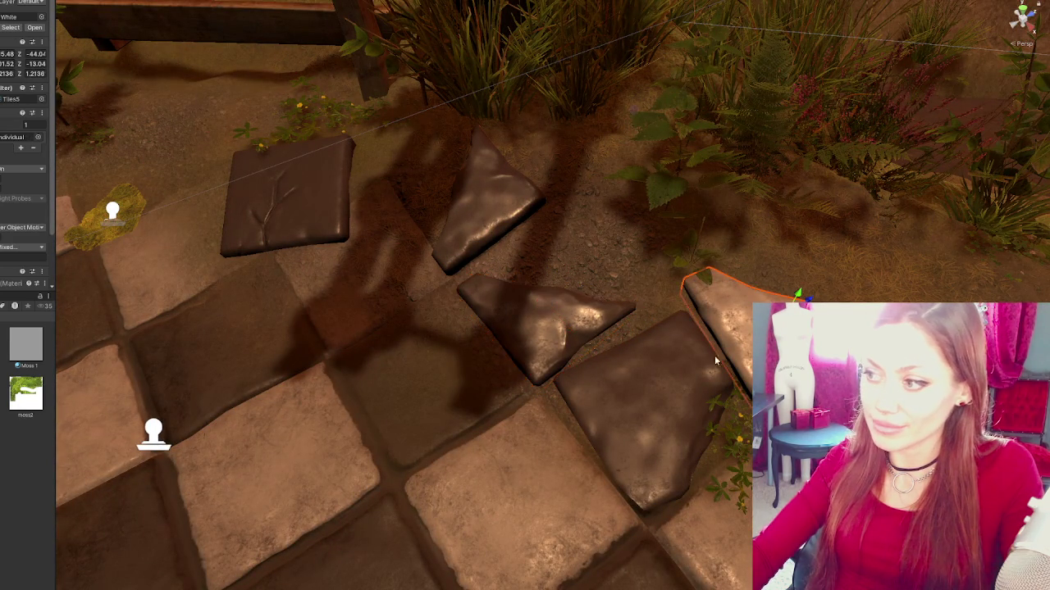
- Duplicate a dark path tile and drag the copy onto the light tile below
scroll(656, 252, down, 10)
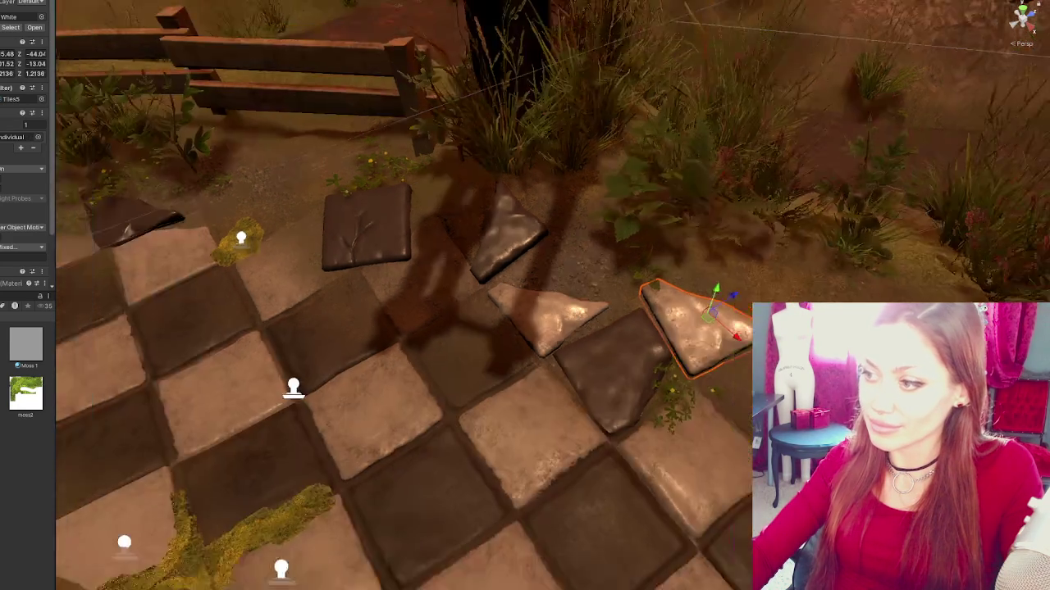
scroll(656, 253, down, 5)
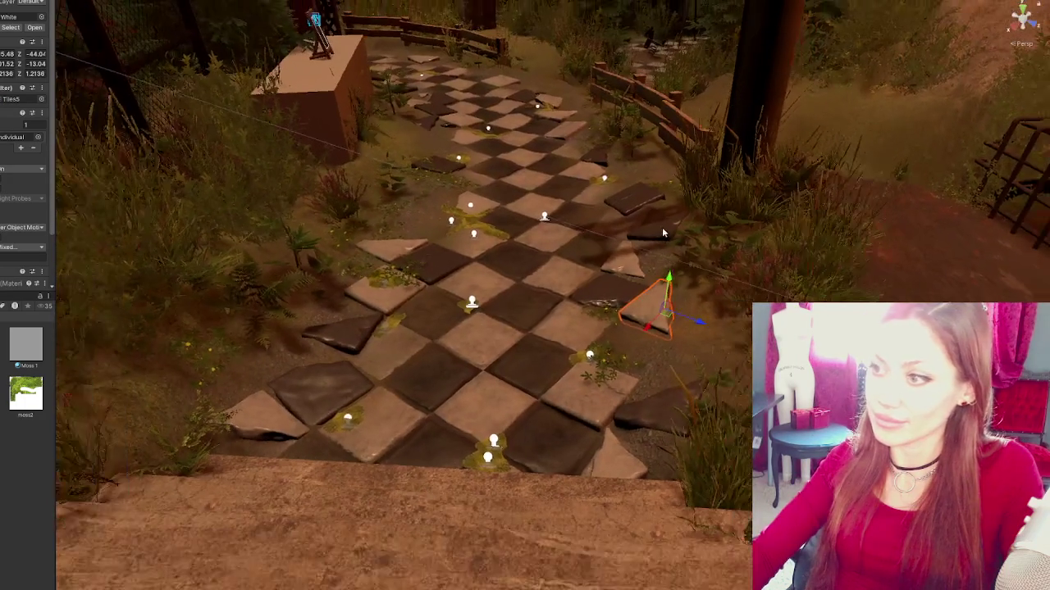
scroll(426, 265, up, 3)
click(426, 264)
key(ctrl+d)
mouse_move(426, 264)
mouse_down()
mouse_move(492, 295)
mouse_move(458, 357)
mouse_move(378, 411)
mouse_move(432, 401)
mouse_up()
- Tilt and turn the copied dark tile so it lies flatter among its neighbours
click(432, 401)
key(e)
mouse_move(393, 365)
mouse_down()
mouse_move(573, 539)
mouse_move(524, 475)
mouse_up()
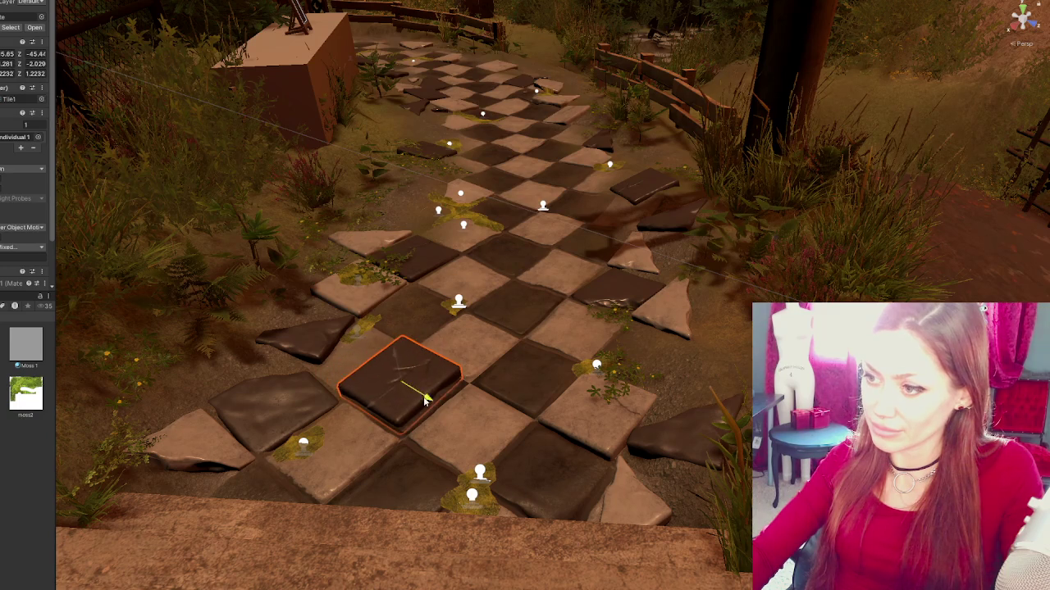
mouse_move(443, 392)
mouse_down()
mouse_move(510, 386)
mouse_move(509, 375)
mouse_up()
key(w)
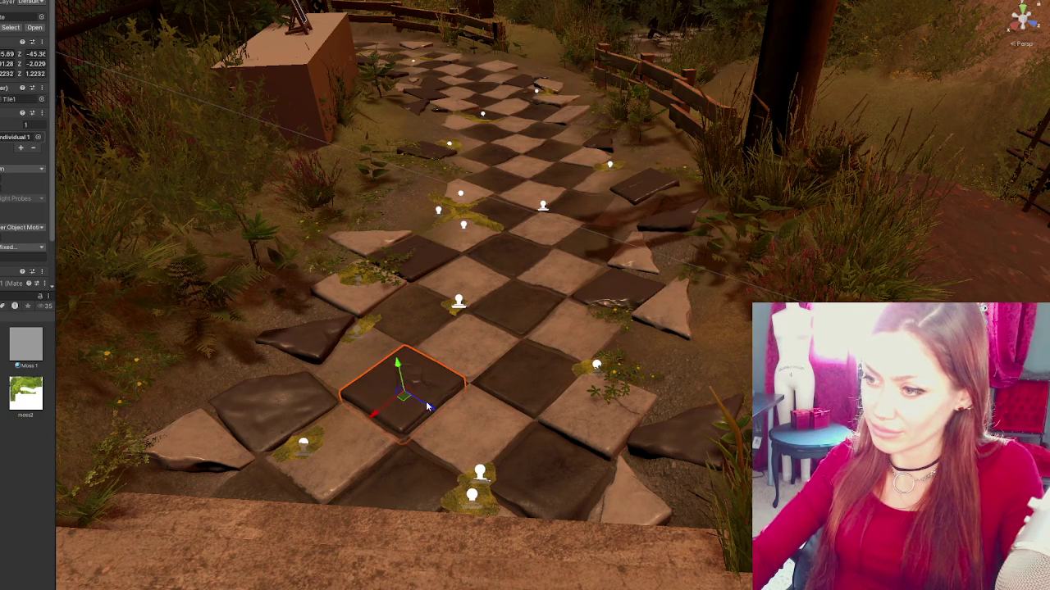
key(e)
drag(405, 393, 407, 371)
key(w)
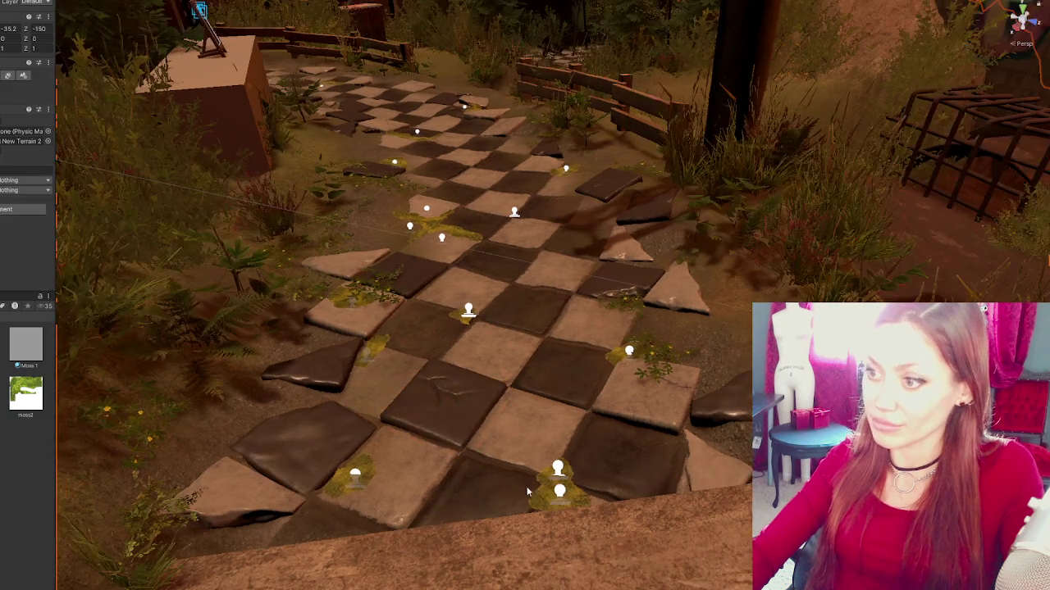
- Select the Terrain beneath the path and bring up its painting tools
click(446, 399)
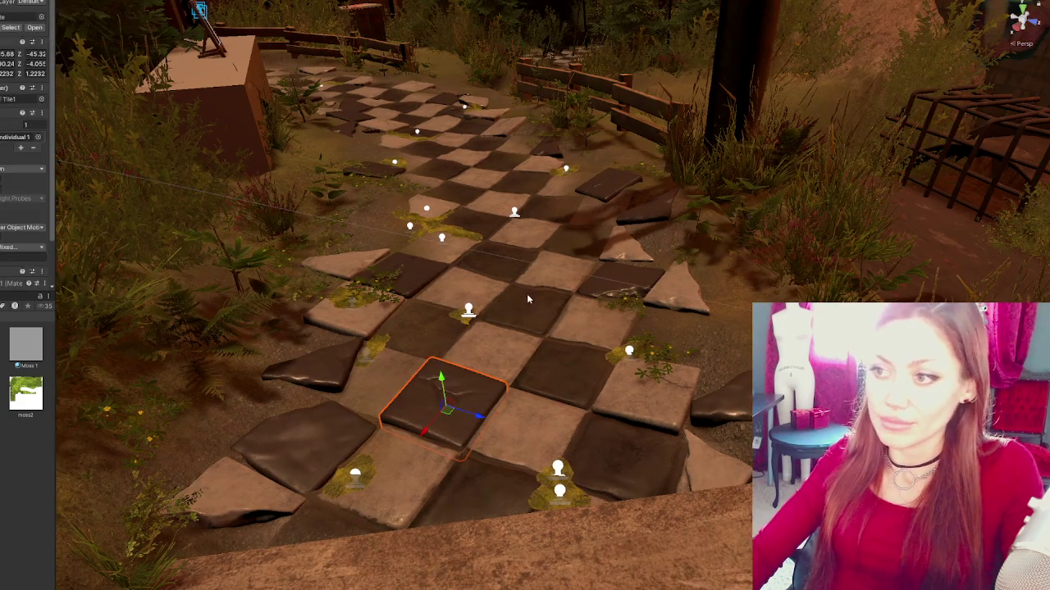
click(40, 19)
click(23, 209)
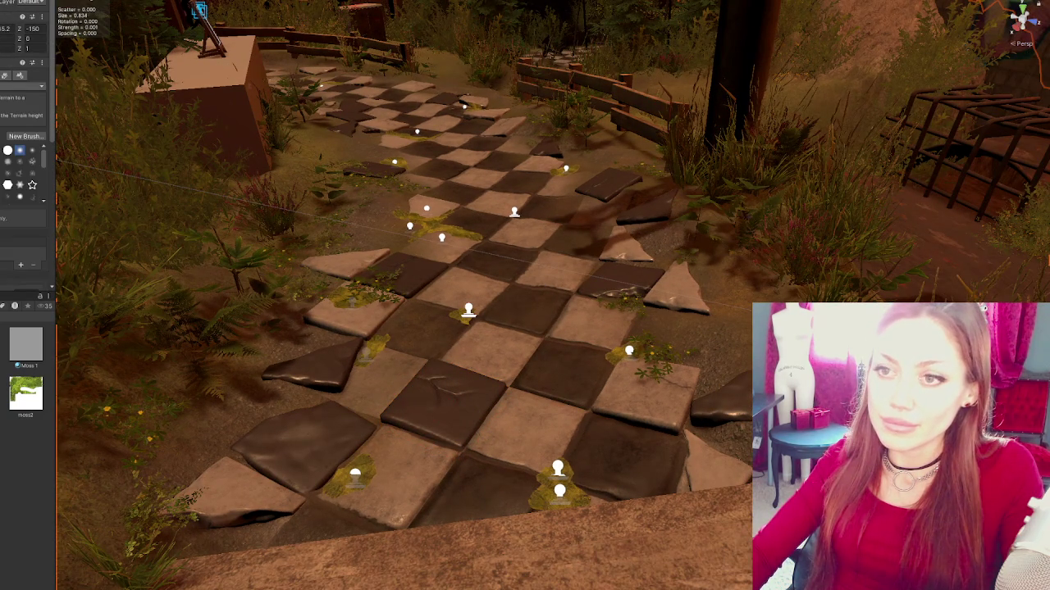
- Paint the Tiles 1 layer under and along both sides of the path, then select a clover
click(21, 173)
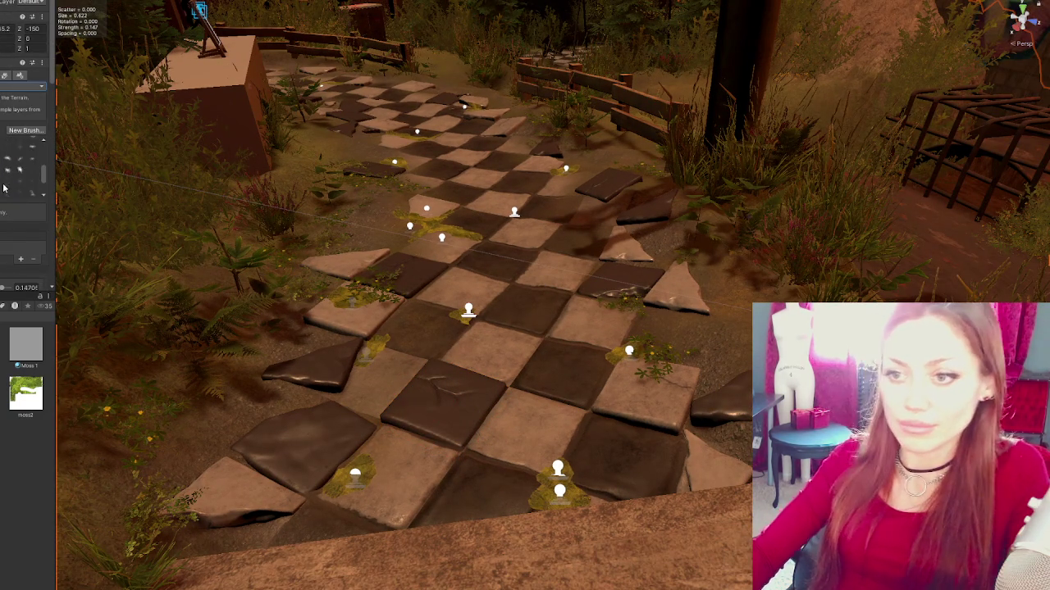
scroll(27, 258, down, 5)
click(25, 191)
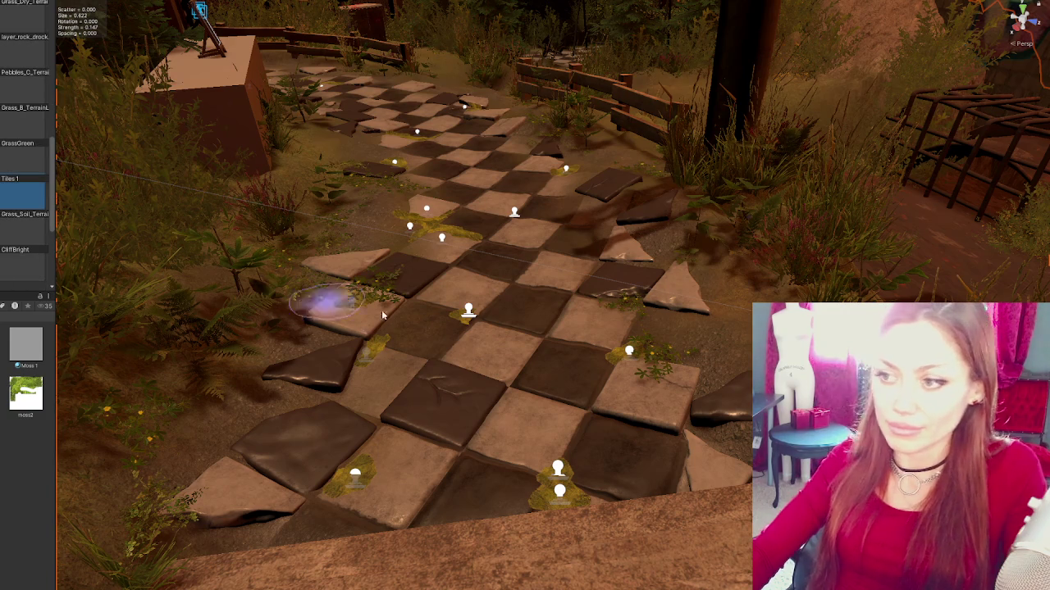
mouse_move(426, 315)
mouse_down()
mouse_move(386, 321)
mouse_move(434, 304)
mouse_move(421, 347)
mouse_move(403, 308)
mouse_move(485, 400)
mouse_move(451, 262)
mouse_up()
mouse_move(468, 375)
mouse_down()
mouse_move(497, 357)
mouse_move(533, 511)
mouse_up()
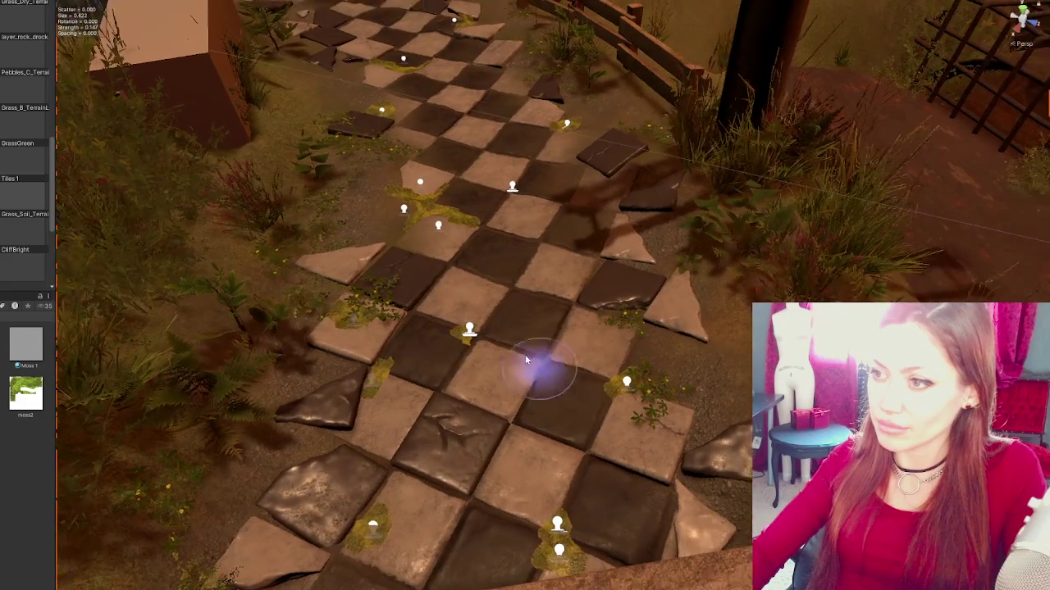
drag(544, 370, 418, 250)
mouse_move(563, 352)
mouse_down()
mouse_move(651, 375)
mouse_move(598, 353)
mouse_move(714, 374)
mouse_up()
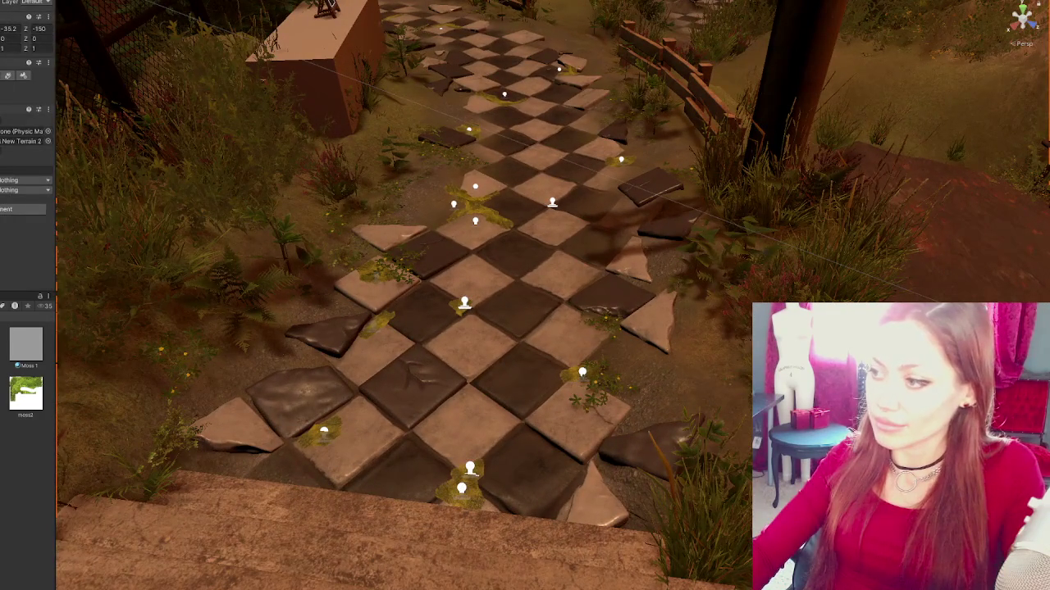
click(735, 384)
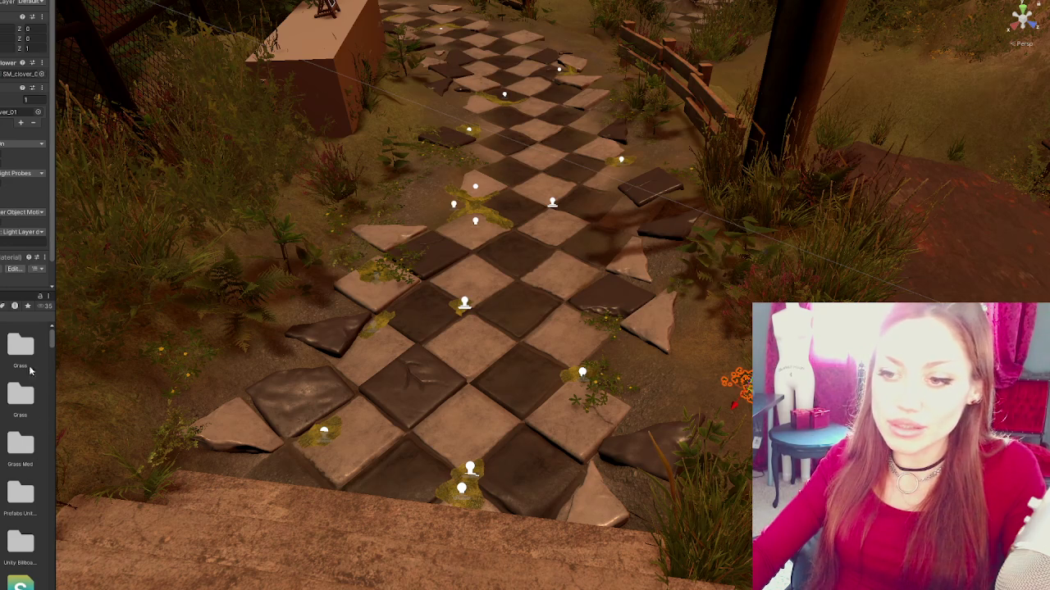
click(3, 305)
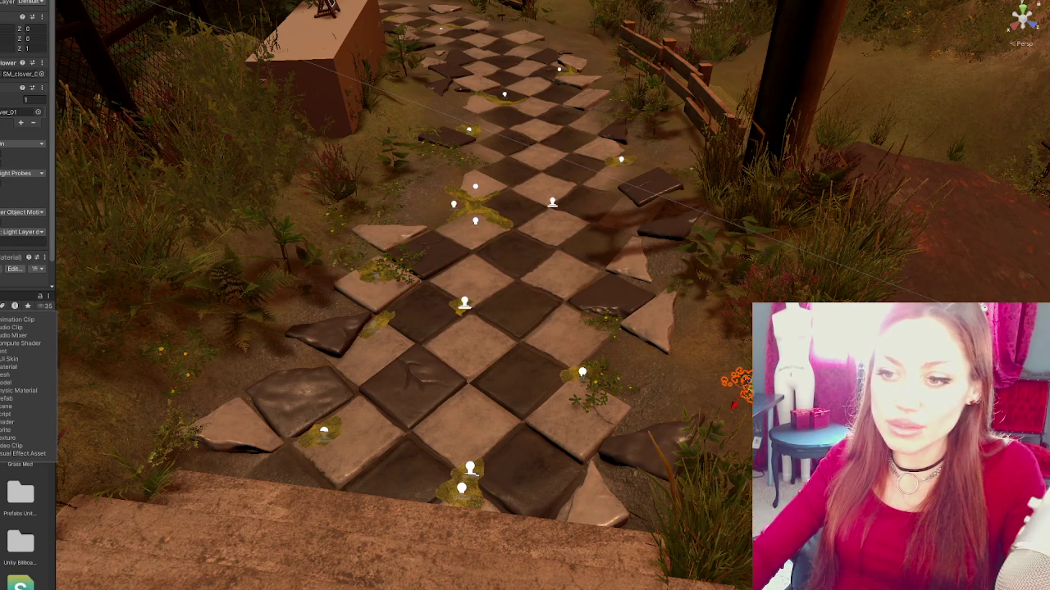
- Filter to prefabs and place a Grass_A clump against the tile edge, rotated around its vertical axis
click(22, 404)
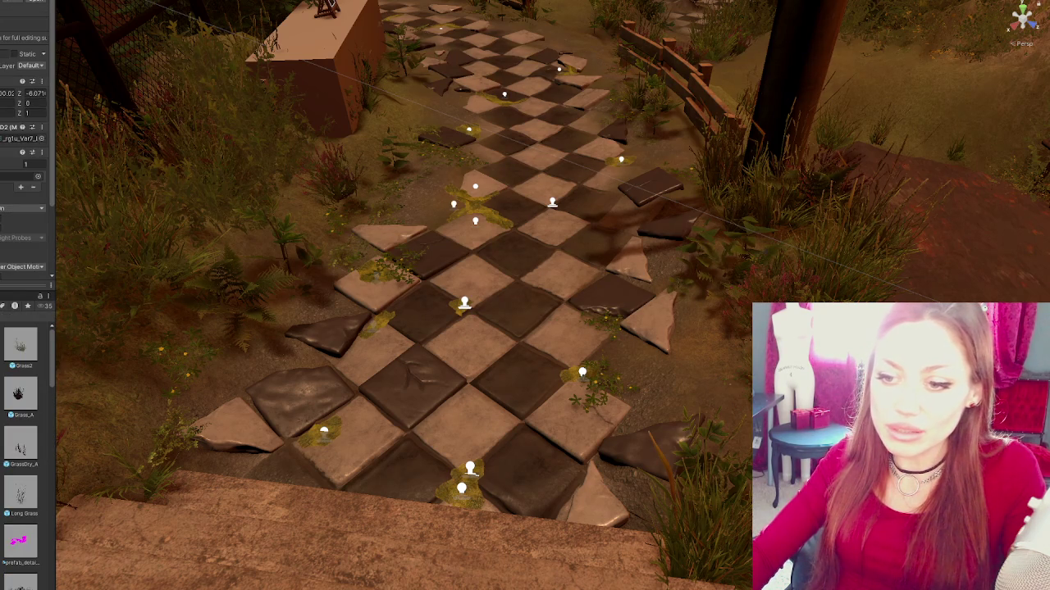
mouse_move(10, 450)
mouse_down()
mouse_move(312, 412)
mouse_move(304, 377)
mouse_move(332, 367)
mouse_move(147, 271)
mouse_move(14, 405)
mouse_move(285, 344)
mouse_move(342, 384)
mouse_move(328, 357)
mouse_up()
mouse_move(25, 395)
mouse_down()
mouse_move(628, 276)
mouse_move(668, 291)
mouse_move(655, 281)
mouse_up()
key(f)
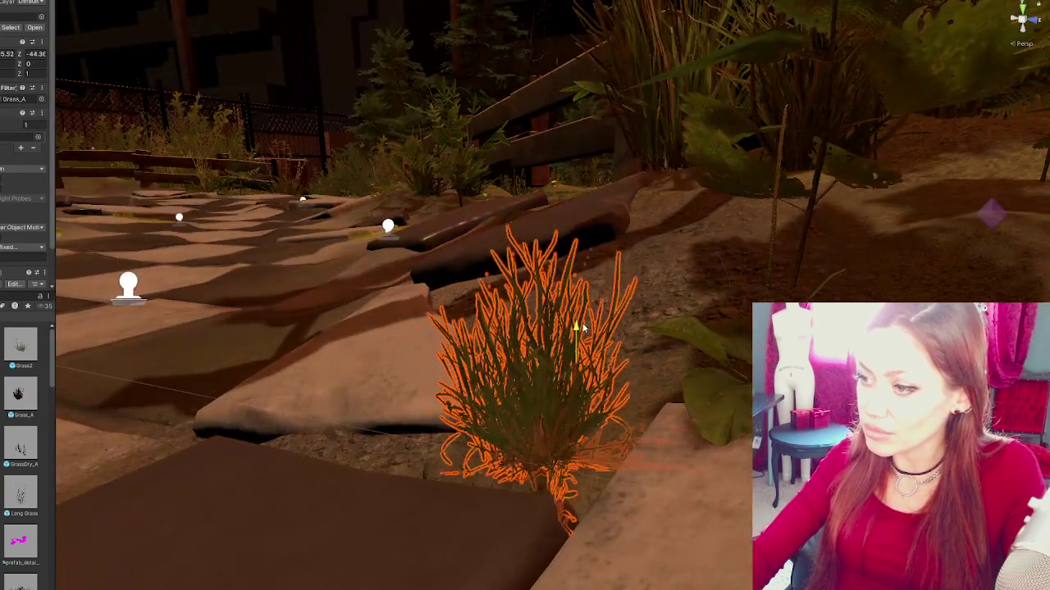
mouse_move(579, 328)
mouse_down()
mouse_move(563, 374)
mouse_move(574, 375)
mouse_move(540, 372)
mouse_move(583, 323)
mouse_up()
mouse_move(624, 364)
mouse_down()
mouse_move(572, 352)
mouse_move(539, 307)
mouse_move(544, 327)
mouse_up()
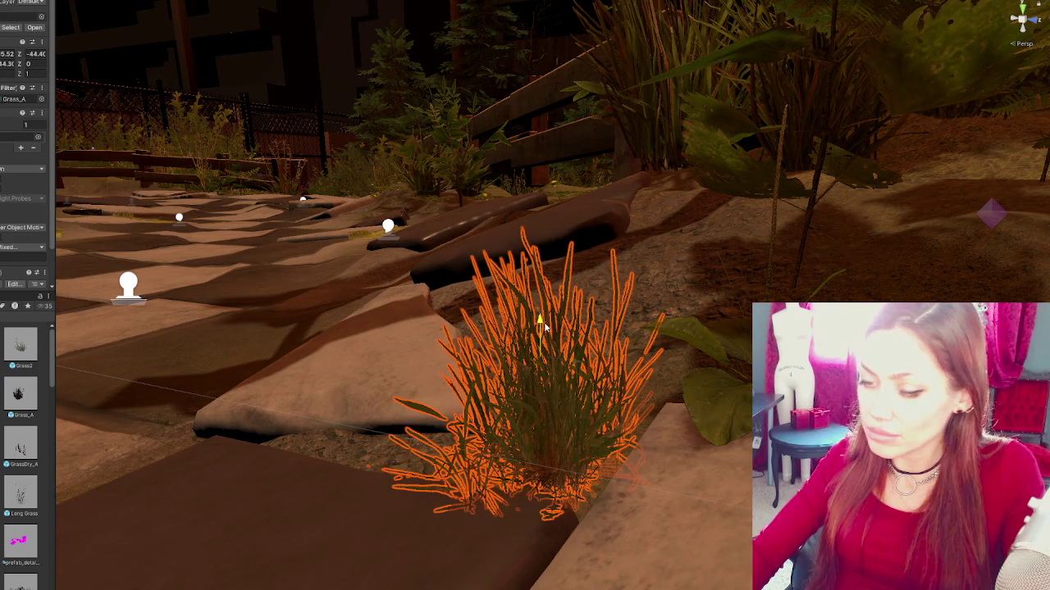
drag(534, 392, 539, 369)
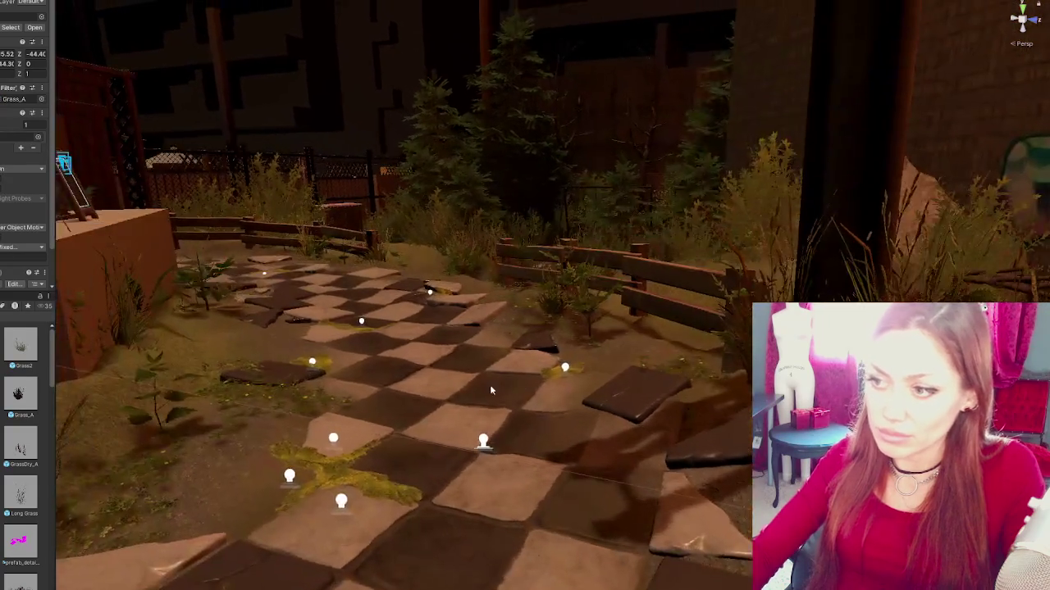
drag(490, 391, 452, 400)
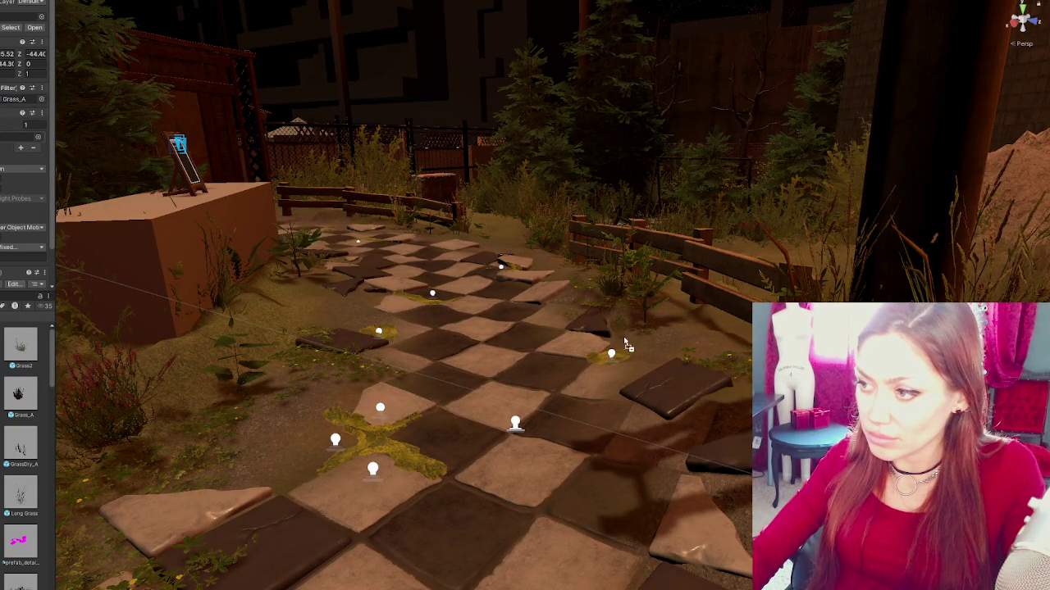
drag(623, 289, 620, 301)
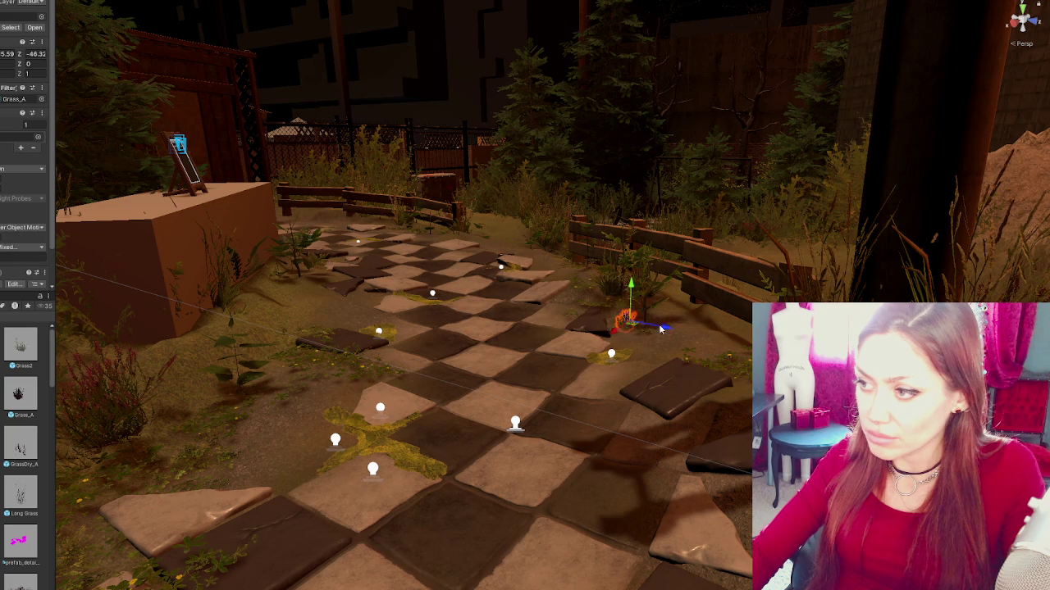
key(e)
drag(607, 331, 496, 346)
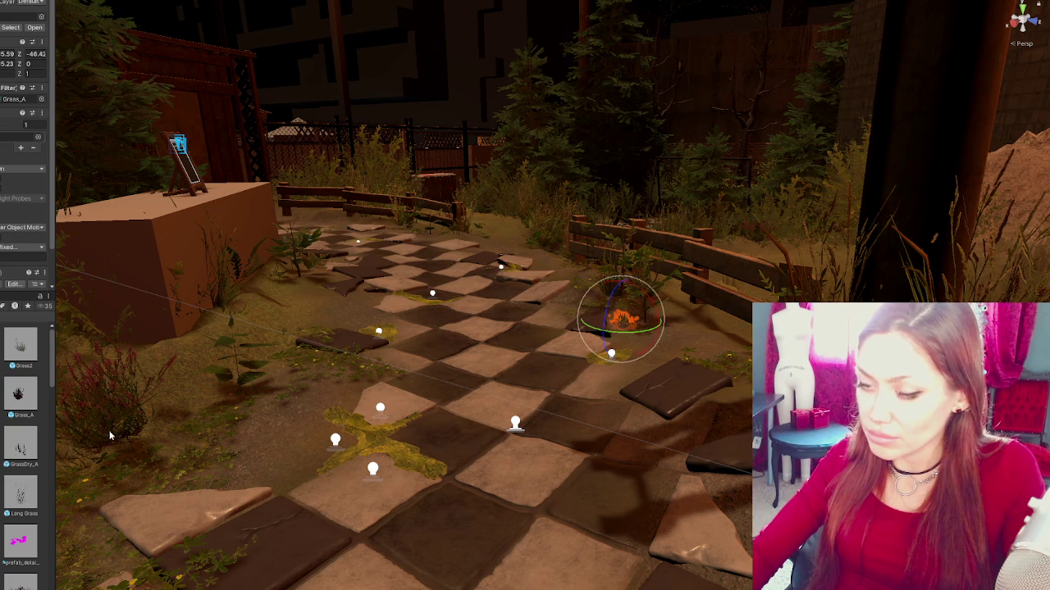
- Try placing GrassDry_A and long grass clumps near the front-left, undoing the misplacements
mouse_move(270, 428)
mouse_down()
mouse_move(281, 492)
mouse_move(271, 452)
mouse_up()
drag(386, 430, 385, 430)
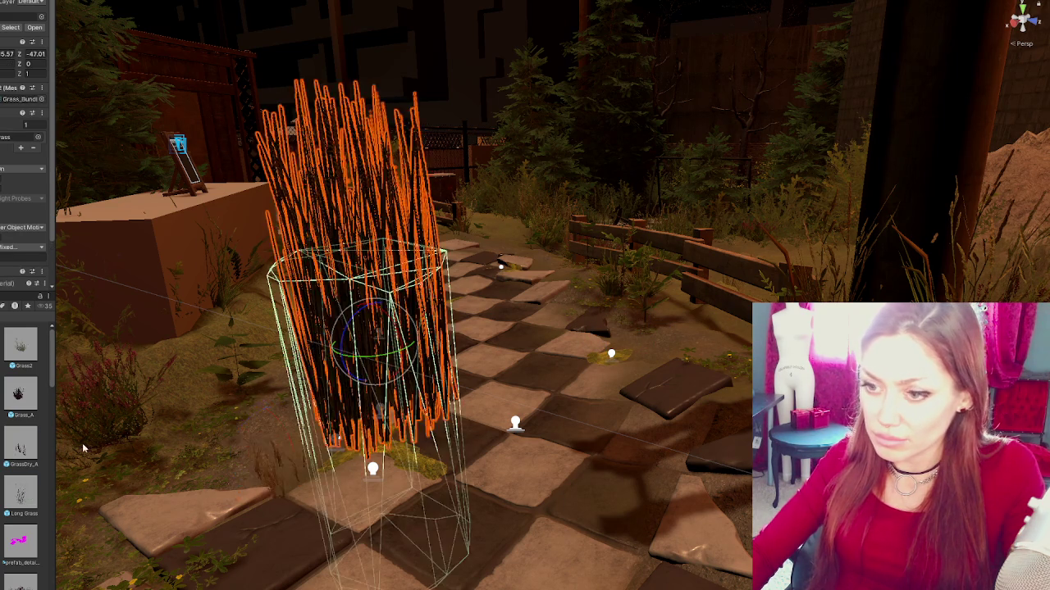
key(ctrl+z)
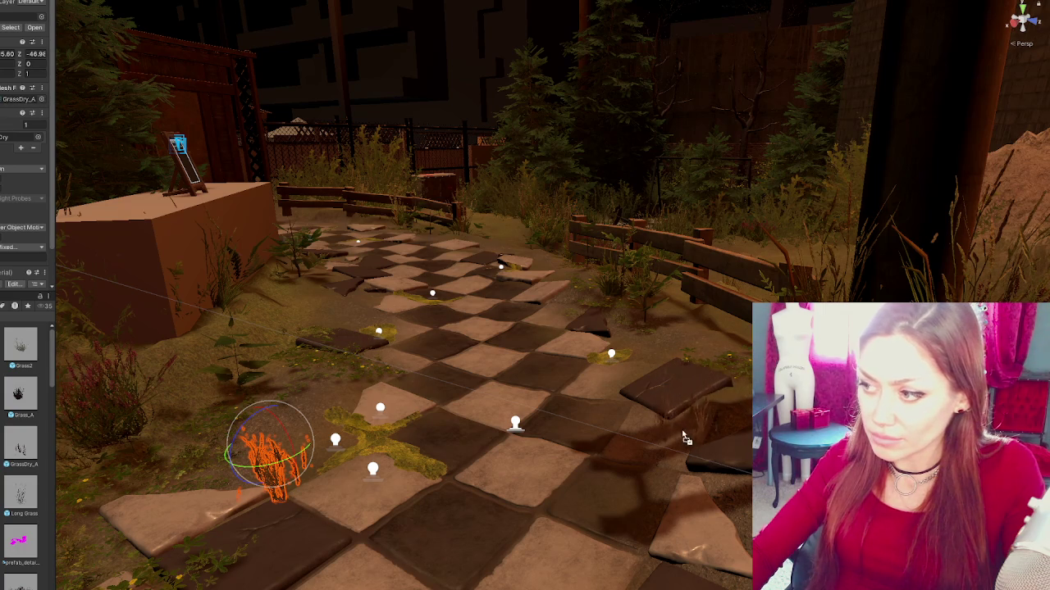
drag(270, 451, 656, 410)
key(ctrl+z)
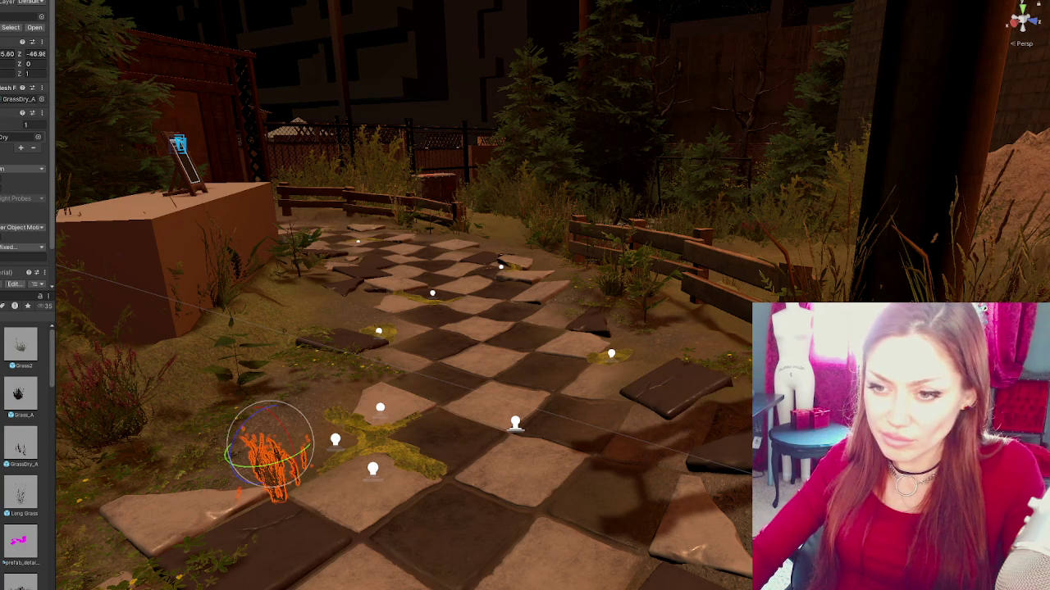
- Place a dry grass clump at the path edge and slide it up-left beside the moss
mouse_move(22, 345)
mouse_down()
mouse_move(238, 271)
mouse_move(33, 353)
mouse_move(213, 271)
mouse_move(22, 349)
mouse_up()
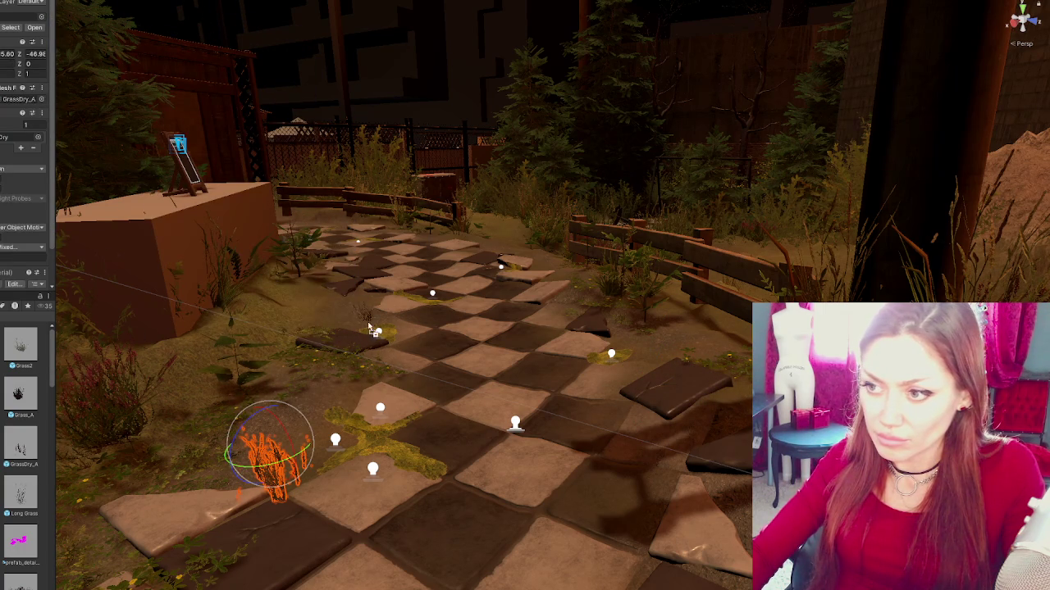
drag(404, 328, 400, 322)
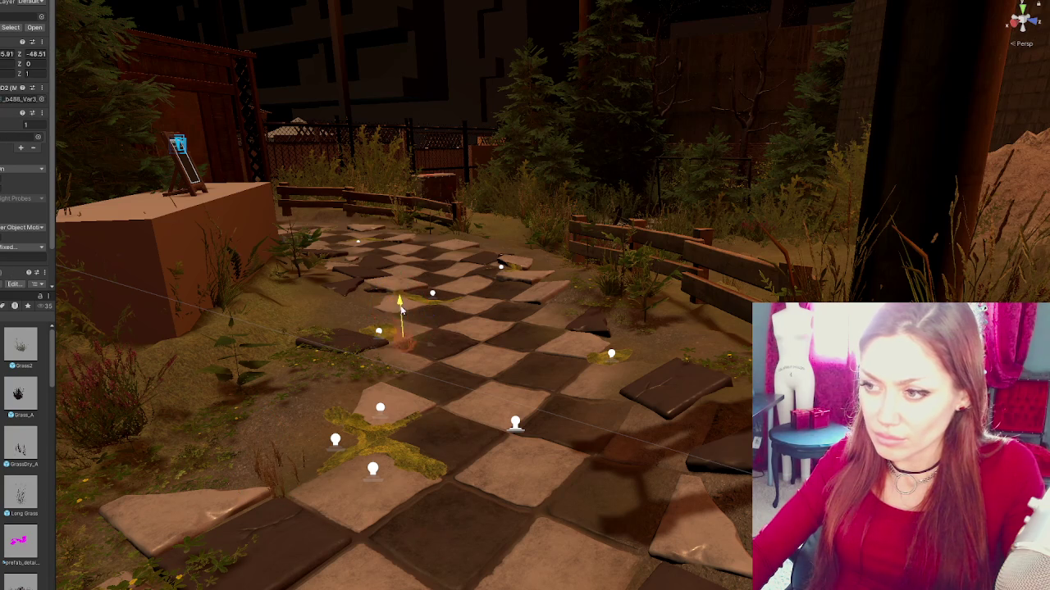
key(f)
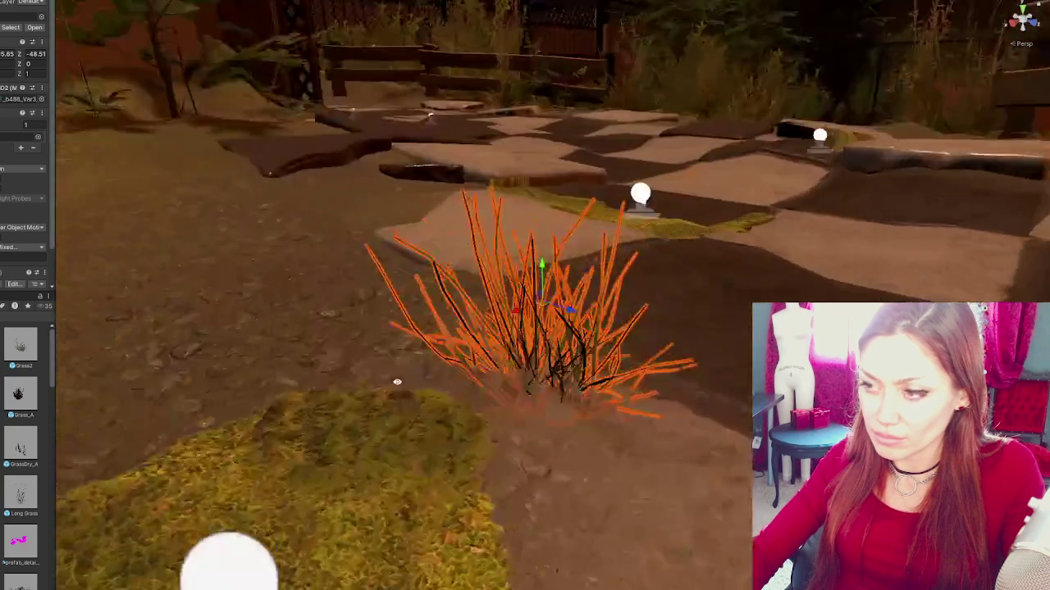
mouse_move(572, 312)
mouse_down()
mouse_move(539, 279)
mouse_move(490, 293)
mouse_move(495, 283)
mouse_move(497, 299)
mouse_move(481, 282)
mouse_move(429, 272)
mouse_move(337, 287)
mouse_move(344, 281)
mouse_up()
click(353, 279)
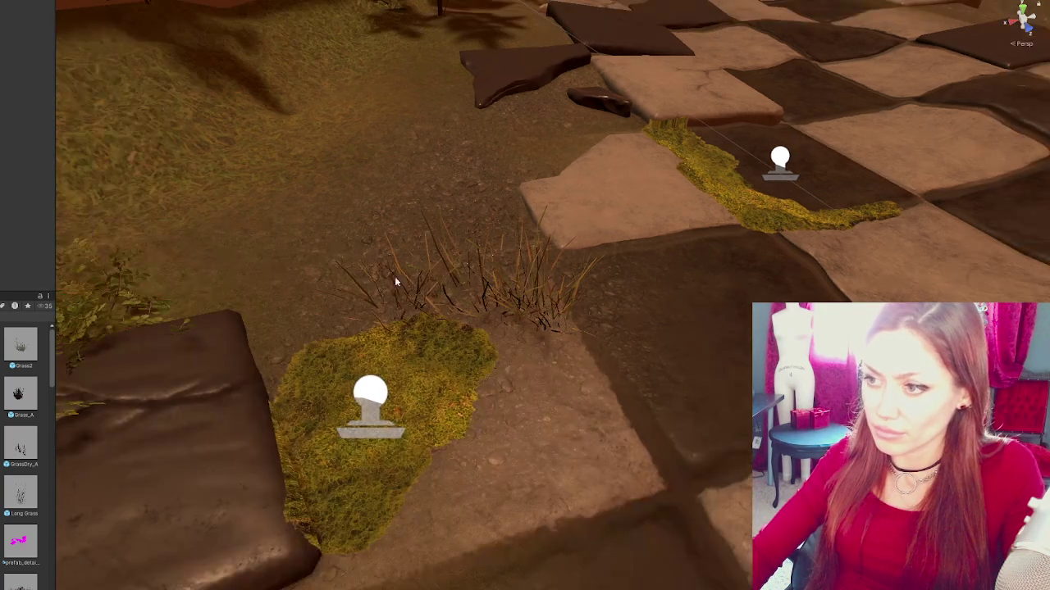
- Nudge the neighbouring dry grass clumps up-left so they sit together near the path
click(395, 297)
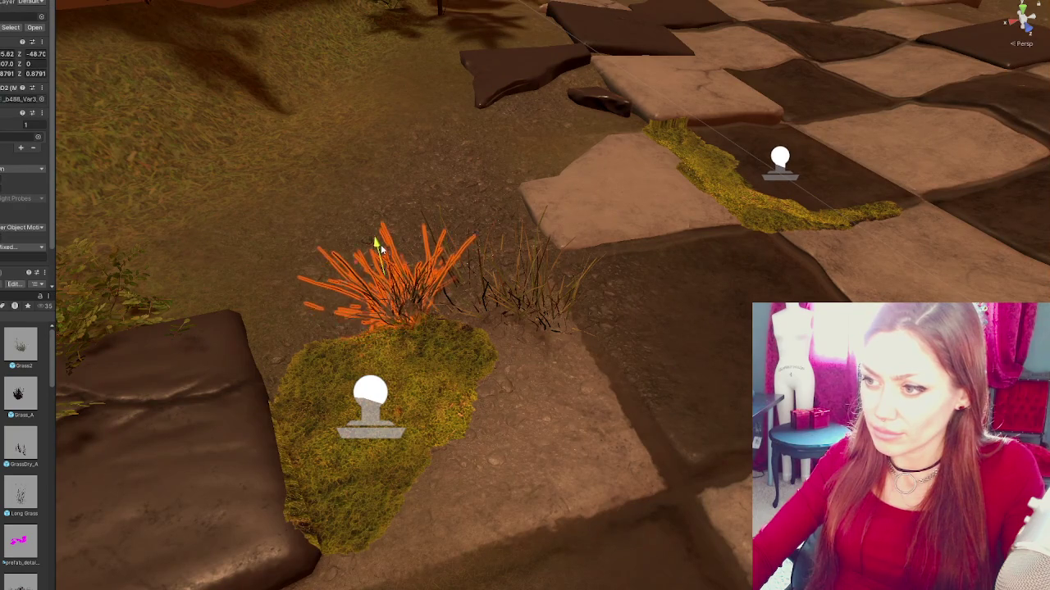
click(492, 299)
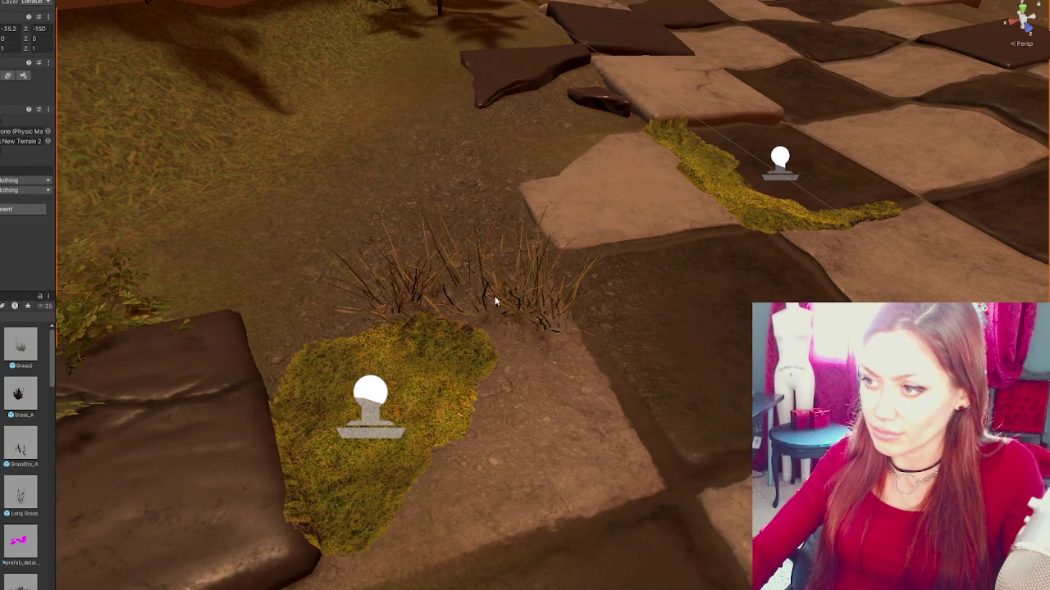
click(496, 302)
drag(484, 248, 458, 235)
click(572, 305)
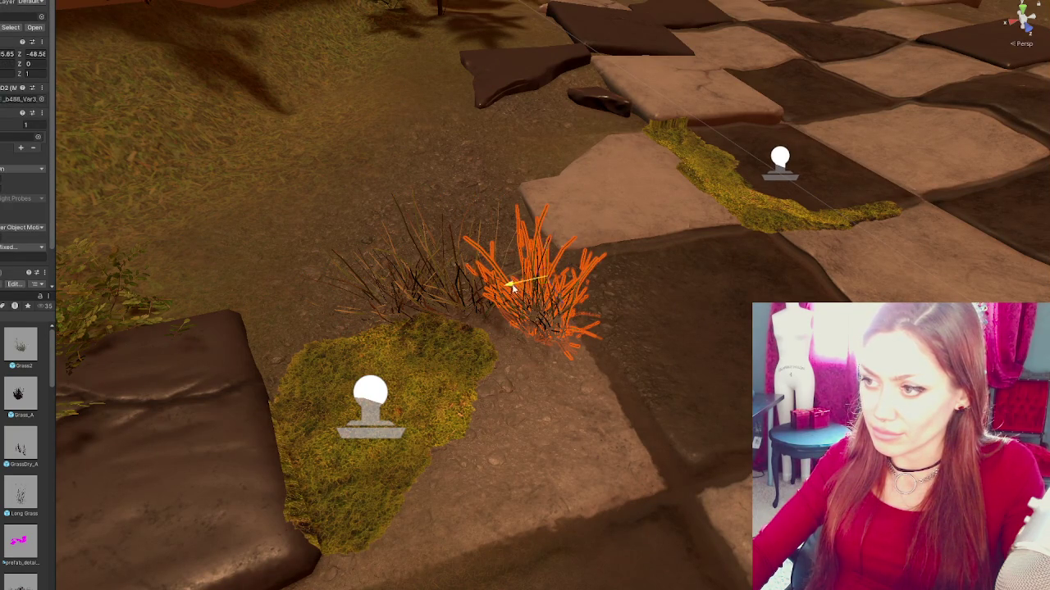
drag(515, 288, 480, 293)
click(428, 433)
scroll(429, 410, down, 3)
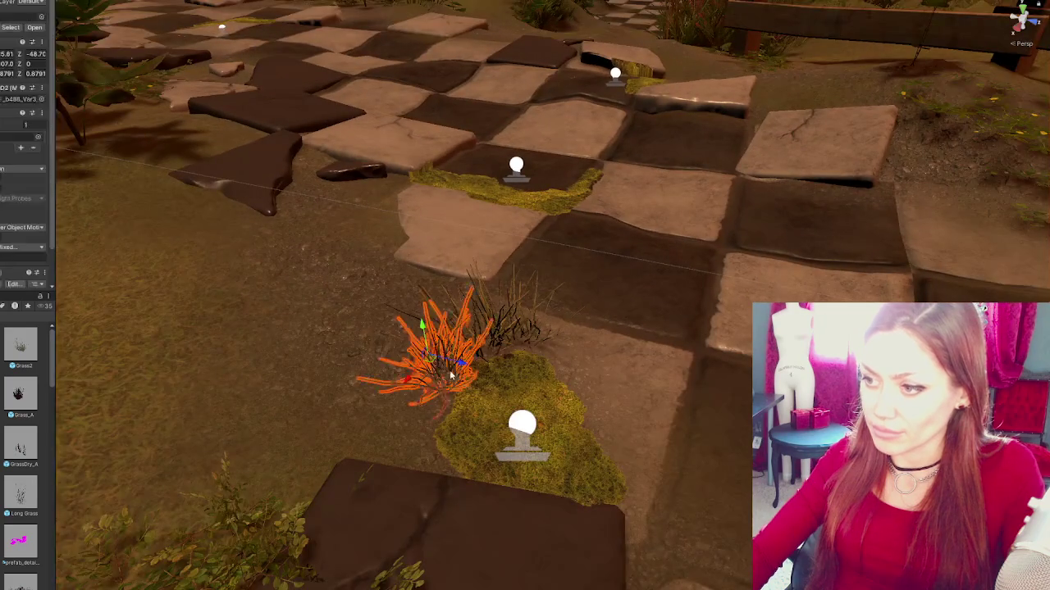
- Move a grass clump onto the rock edge, then off the rock onto the grass
click(449, 374)
drag(379, 312, 218, 327)
drag(284, 375, 225, 288)
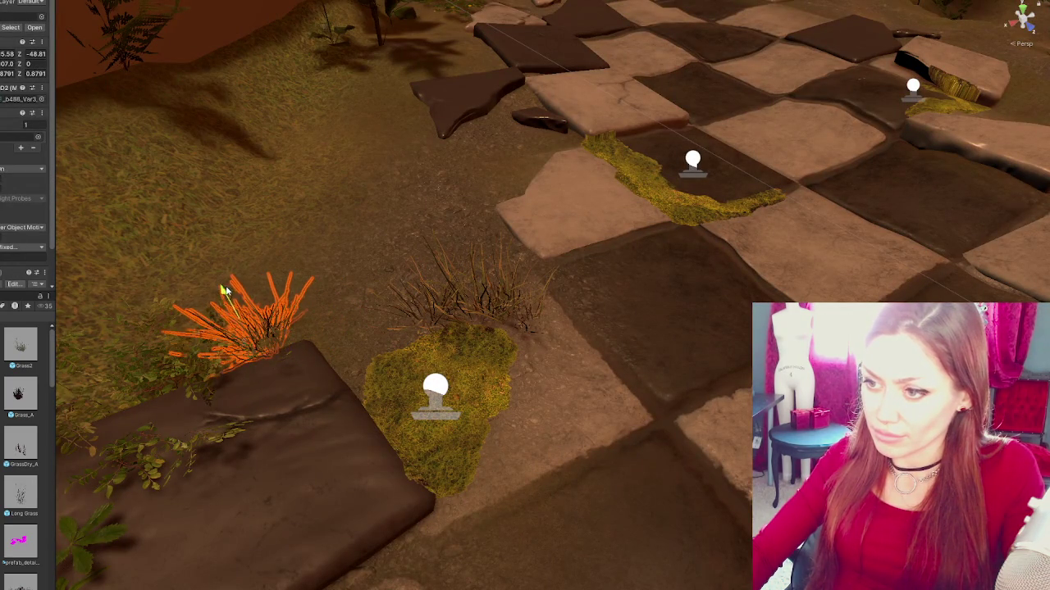
scroll(644, 409, down, 5)
key(e)
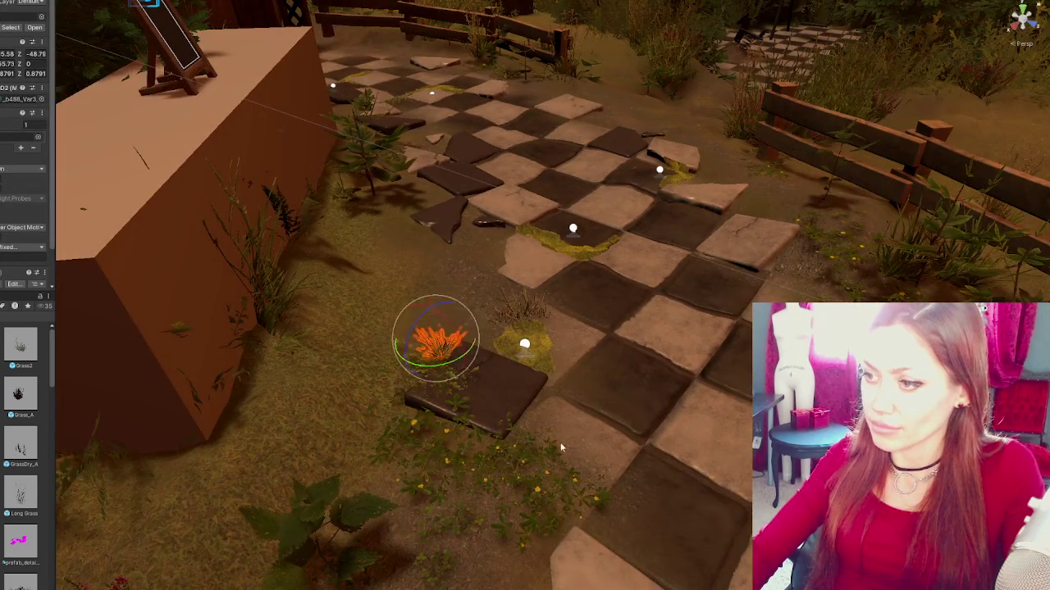
click(560, 442)
key(w)
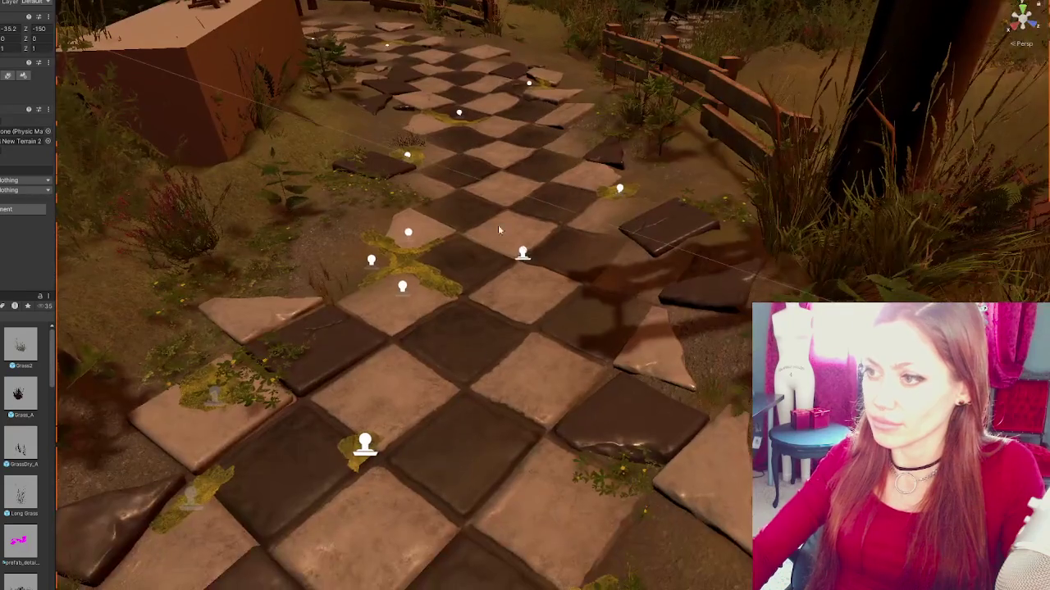
- Move a grass clump beside the path toward the path edge and raise it slightly
click(420, 148)
key(w)
drag(410, 148, 322, 187)
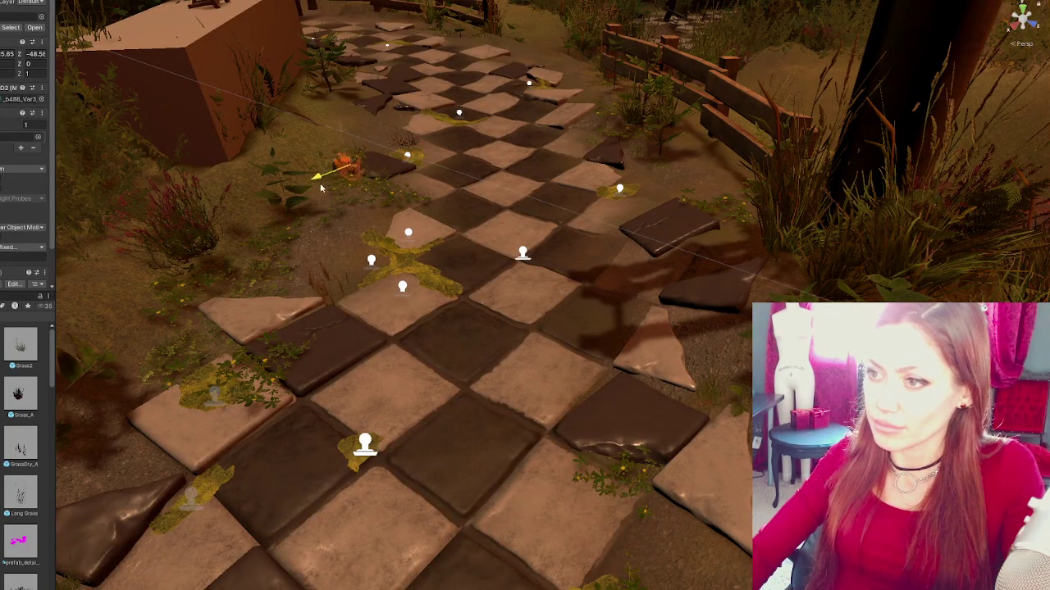
drag(326, 138, 325, 130)
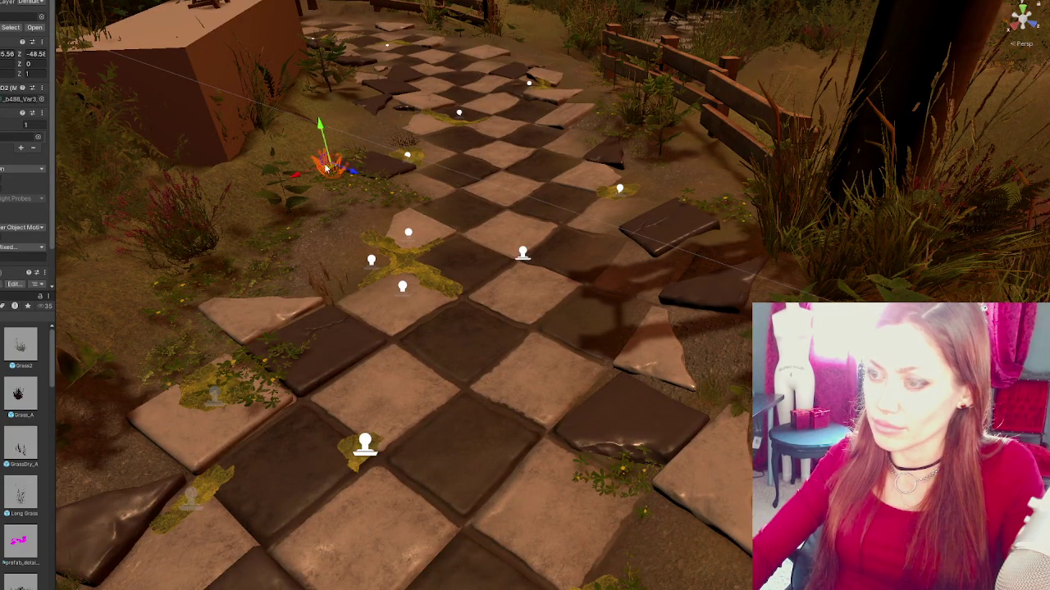
click(325, 135)
key(w)
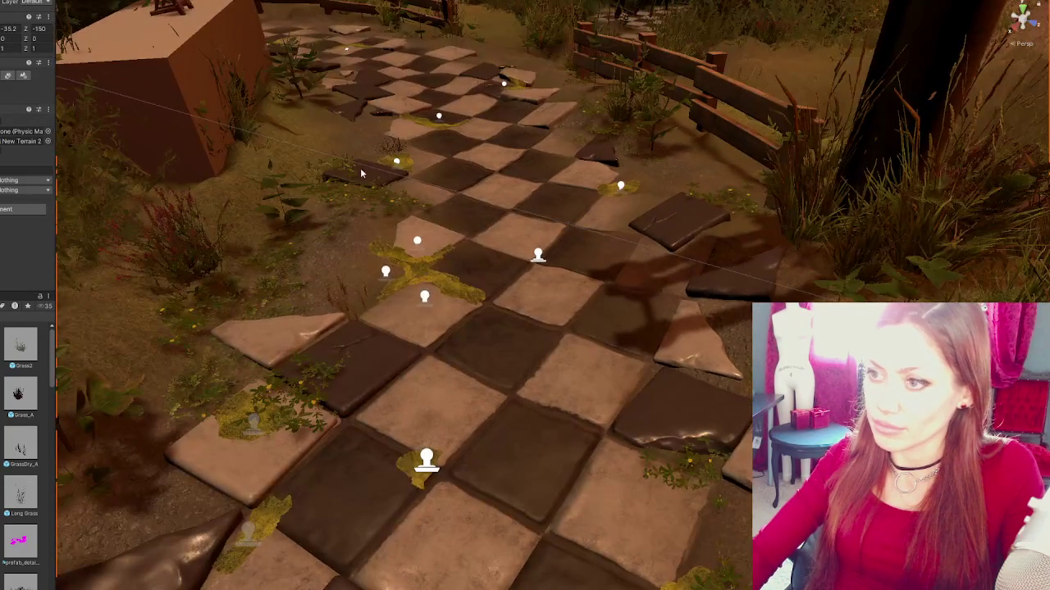
- Place a grass clump onto a front tile and shift it slightly right
click(393, 149)
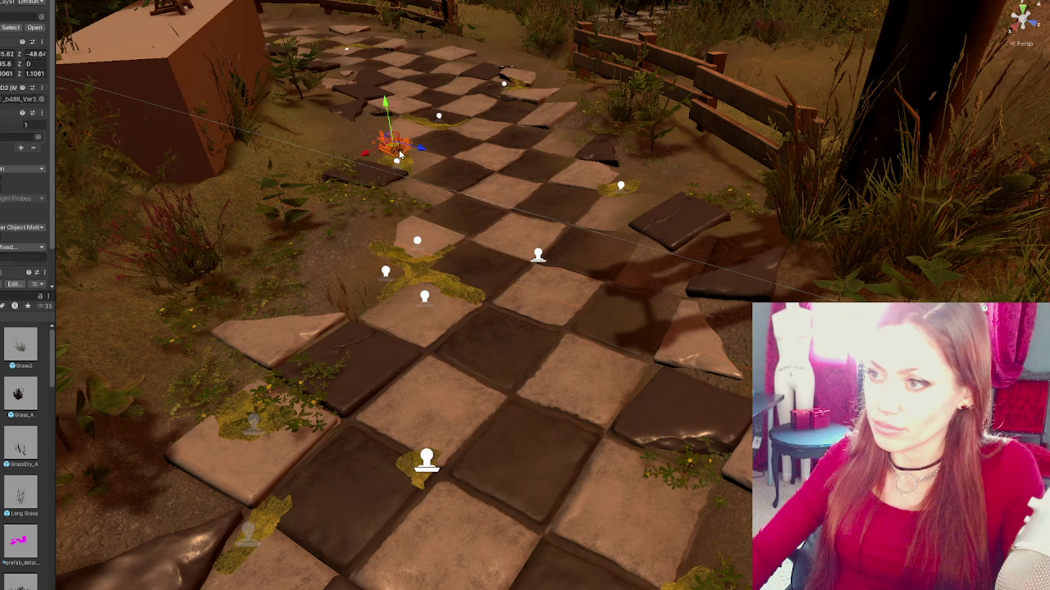
mouse_move(370, 151)
mouse_down()
mouse_move(83, 279)
mouse_move(349, 419)
mouse_move(323, 402)
mouse_move(326, 449)
mouse_move(314, 439)
mouse_move(414, 443)
mouse_move(473, 465)
mouse_up()
click(352, 422)
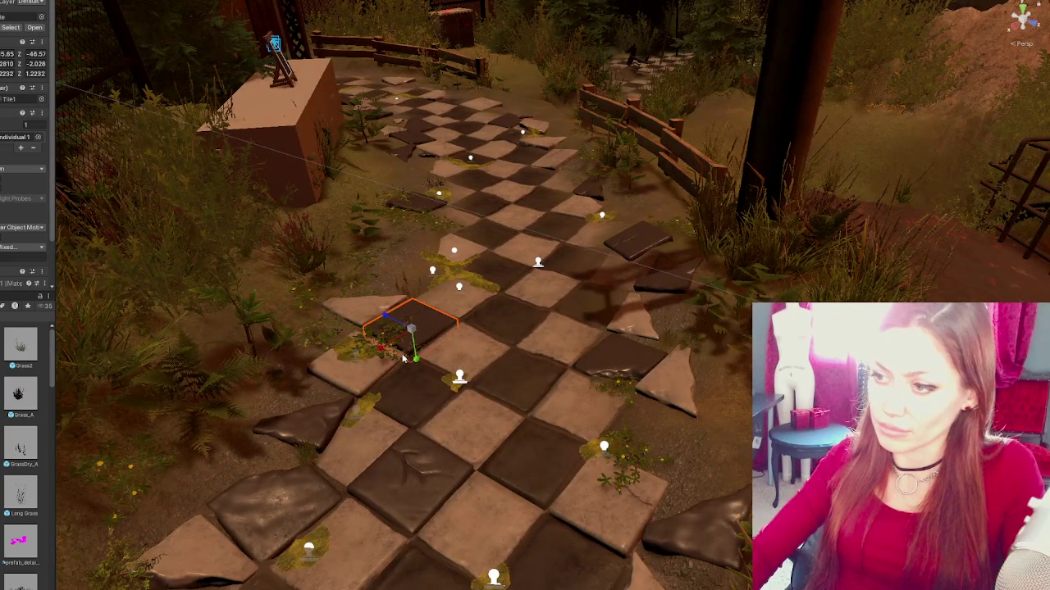
click(410, 361)
mouse_move(403, 367)
mouse_down()
mouse_move(361, 361)
mouse_move(354, 379)
mouse_up()
drag(339, 336, 339, 335)
key(f)
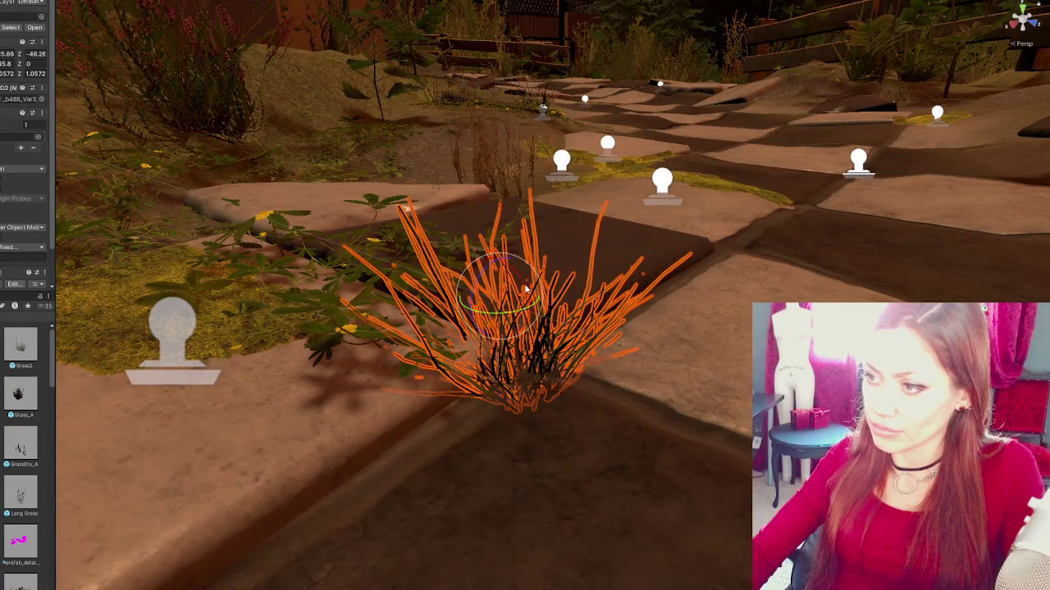
drag(514, 305, 534, 312)
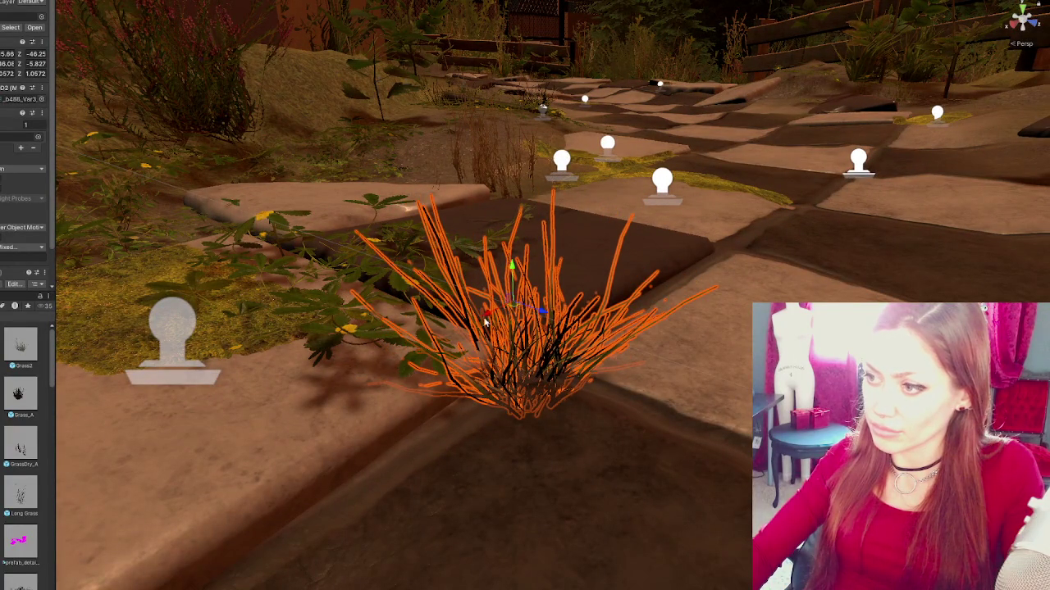
scroll(592, 365, down, 5)
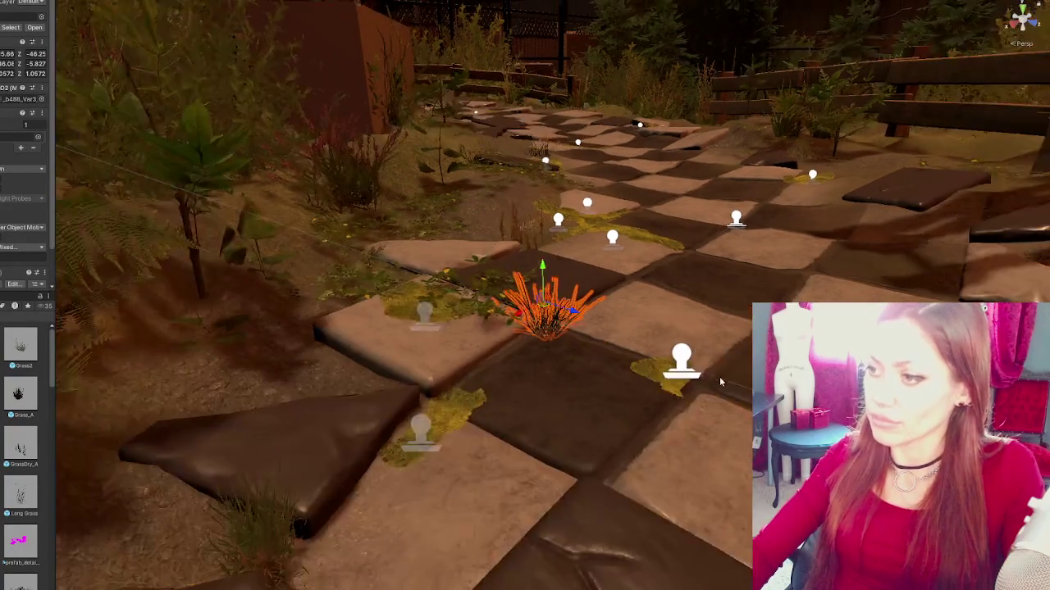
scroll(707, 384, down, 3)
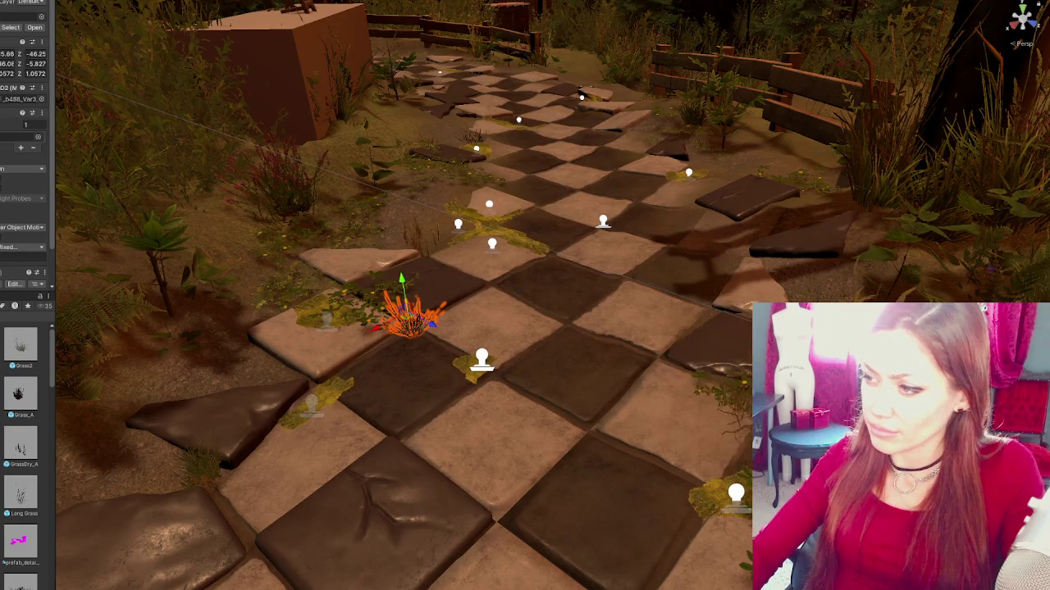
drag(607, 418, 650, 428)
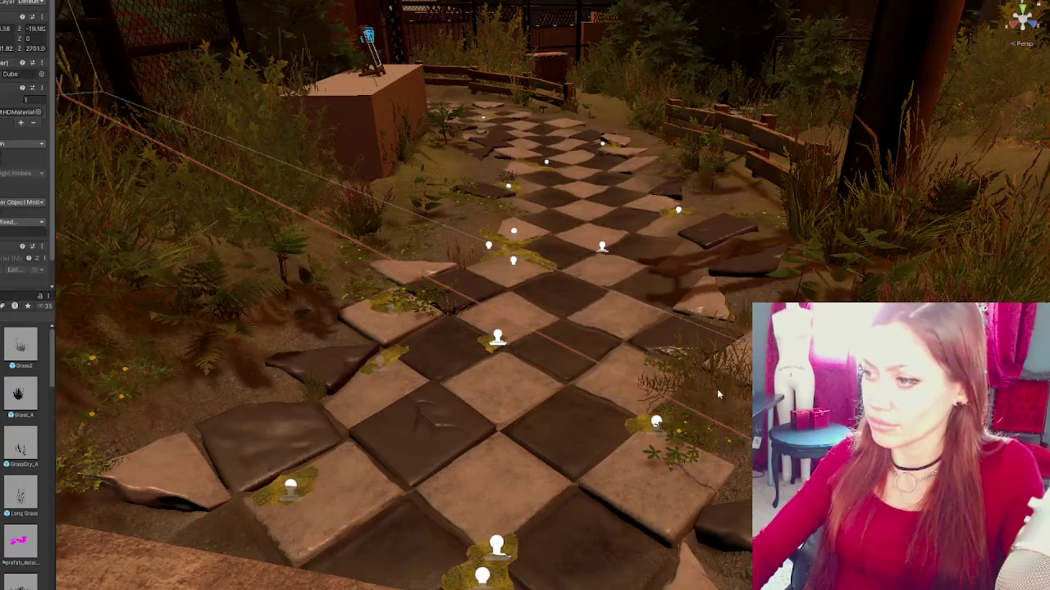
- Drag a grass clump from the right across toward the path centre
click(726, 402)
mouse_move(748, 393)
mouse_down()
mouse_move(390, 228)
mouse_move(418, 215)
mouse_move(136, 345)
mouse_move(123, 337)
mouse_move(148, 379)
mouse_move(126, 319)
mouse_move(150, 392)
mouse_move(135, 345)
mouse_move(141, 360)
mouse_up()
click(405, 234)
click(405, 234)
click(405, 234)
key(e)
click(262, 443)
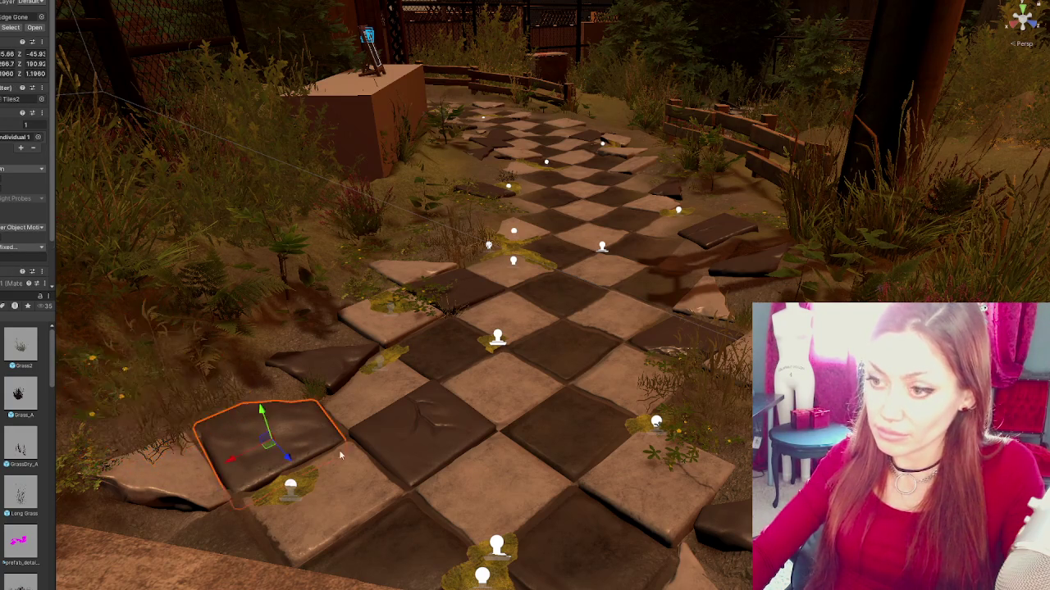
scroll(405, 443, down, 5)
click(634, 351)
click(492, 246)
scroll(485, 244, up, 3)
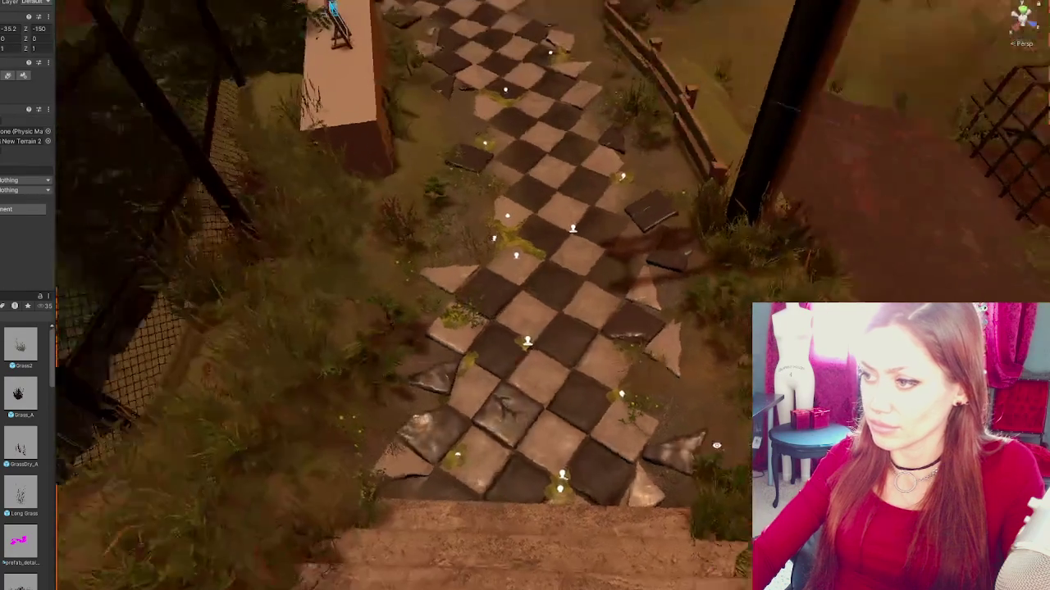
- Slide the clump to the path's left edge and shrink it to about 0.76 scale
click(485, 243)
mouse_move(484, 244)
mouse_down()
mouse_move(394, 314)
mouse_move(410, 309)
mouse_move(383, 314)
mouse_move(434, 257)
mouse_up()
key(e)
key(w)
key(e)
key(w)
mouse_move(422, 255)
mouse_down()
mouse_move(417, 262)
mouse_move(465, 261)
mouse_move(465, 272)
mouse_move(518, 259)
mouse_up()
key(r)
key(e)
key(w)
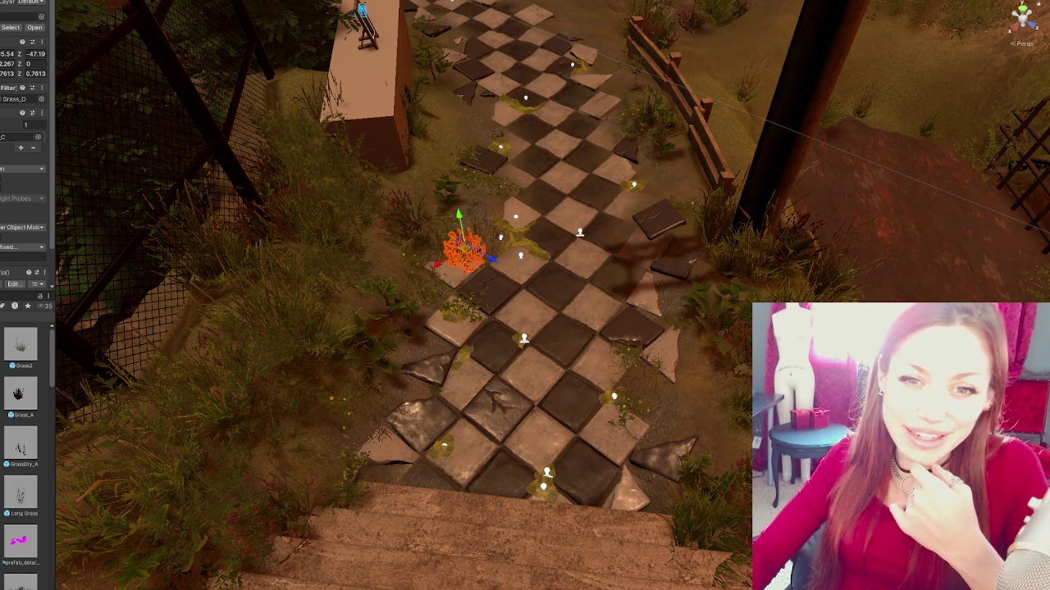
- Move and rotate the Grass_D clump down-left beside the tiles
drag(468, 375, 468, 312)
mouse_move(414, 248)
mouse_down()
mouse_move(332, 279)
mouse_move(373, 310)
mouse_move(384, 305)
mouse_move(345, 318)
mouse_move(392, 337)
mouse_up()
key(e)
click(434, 411)
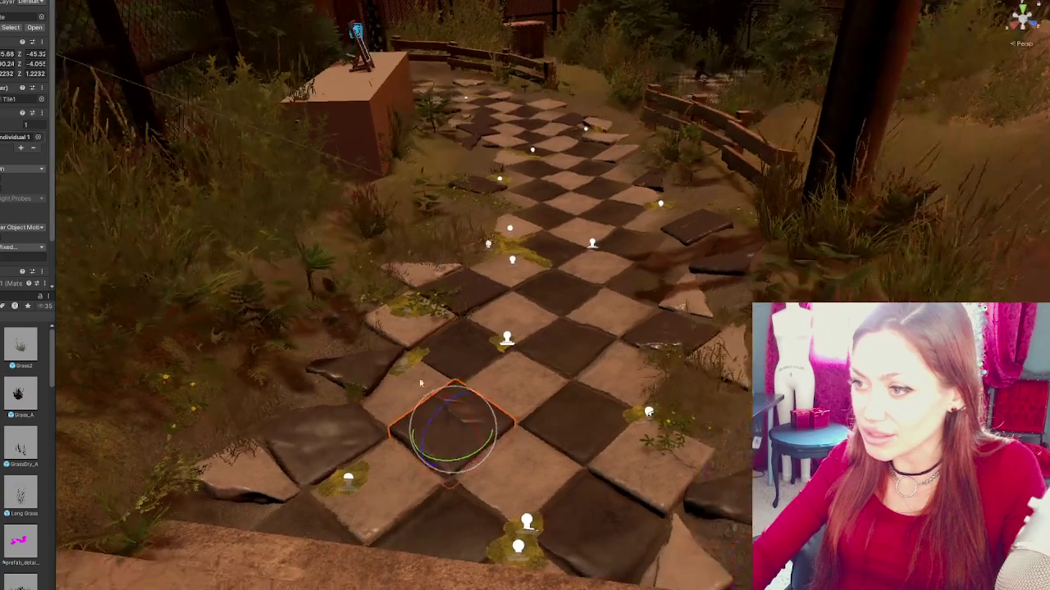
click(380, 344)
mouse_move(332, 346)
mouse_down()
mouse_move(299, 379)
mouse_move(324, 393)
mouse_move(320, 384)
mouse_up()
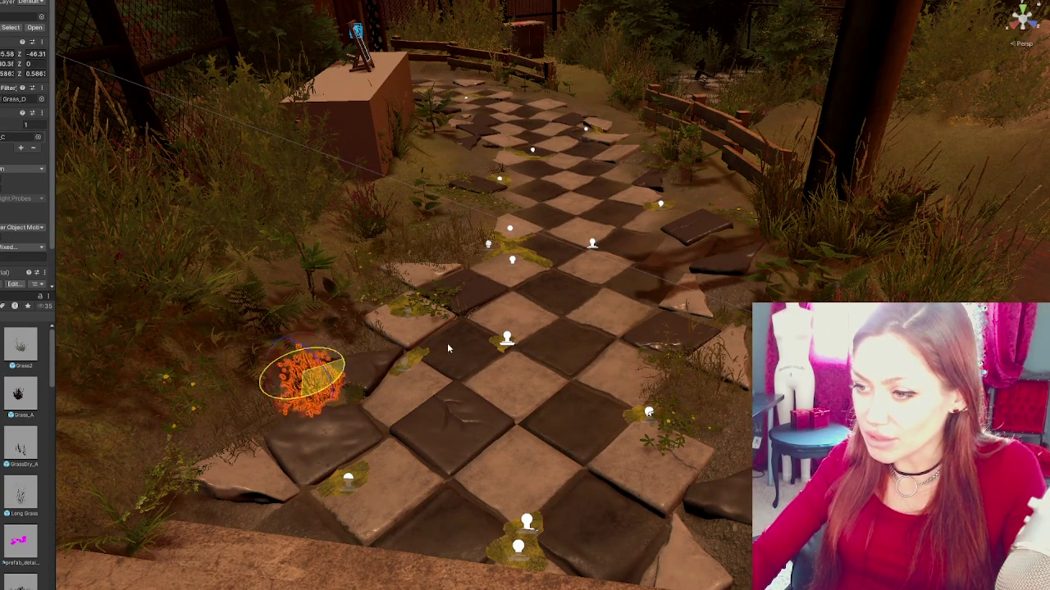
key(w)
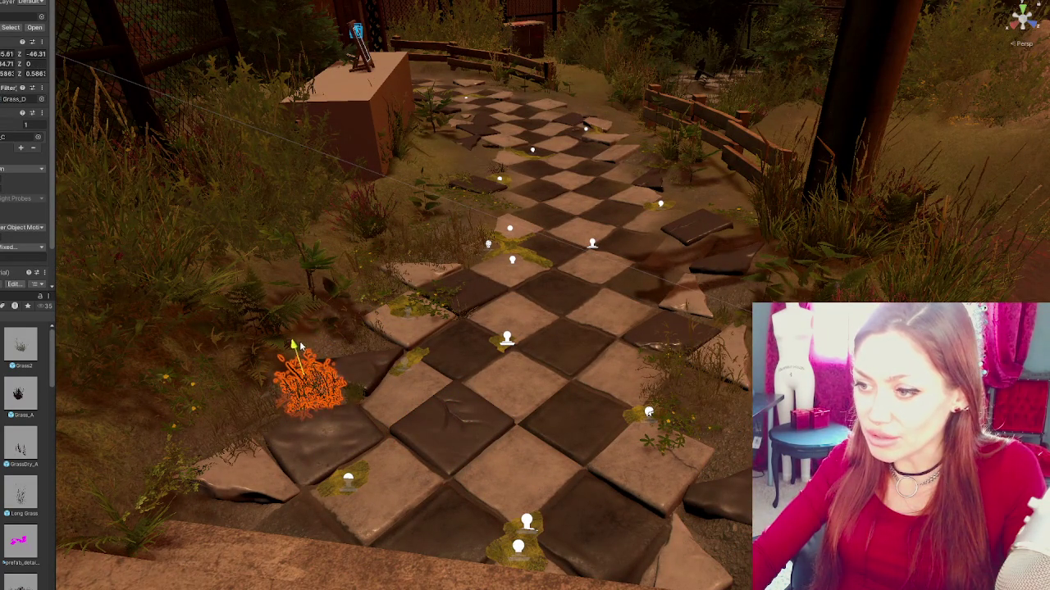
click(423, 430)
- Reposition a grass clump on the right side beside the path tiles
mouse_move(423, 431)
mouse_down()
mouse_move(574, 426)
mouse_move(537, 460)
mouse_up()
scroll(591, 422, up, 2)
click(687, 379)
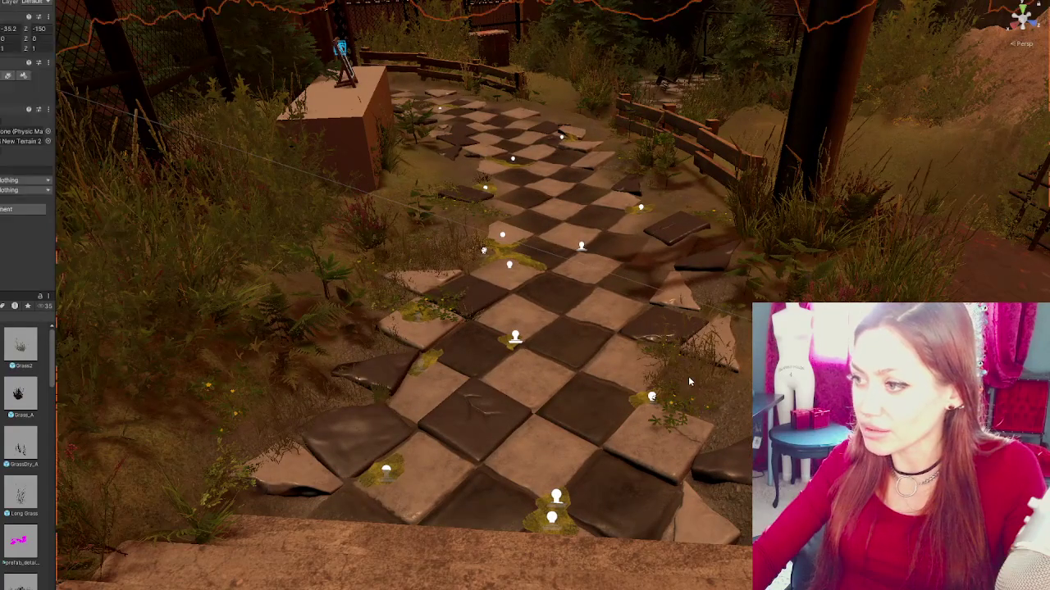
mouse_move(728, 354)
mouse_down()
mouse_move(771, 386)
mouse_move(748, 387)
mouse_move(777, 271)
mouse_move(758, 316)
mouse_move(771, 269)
mouse_move(733, 308)
mouse_up()
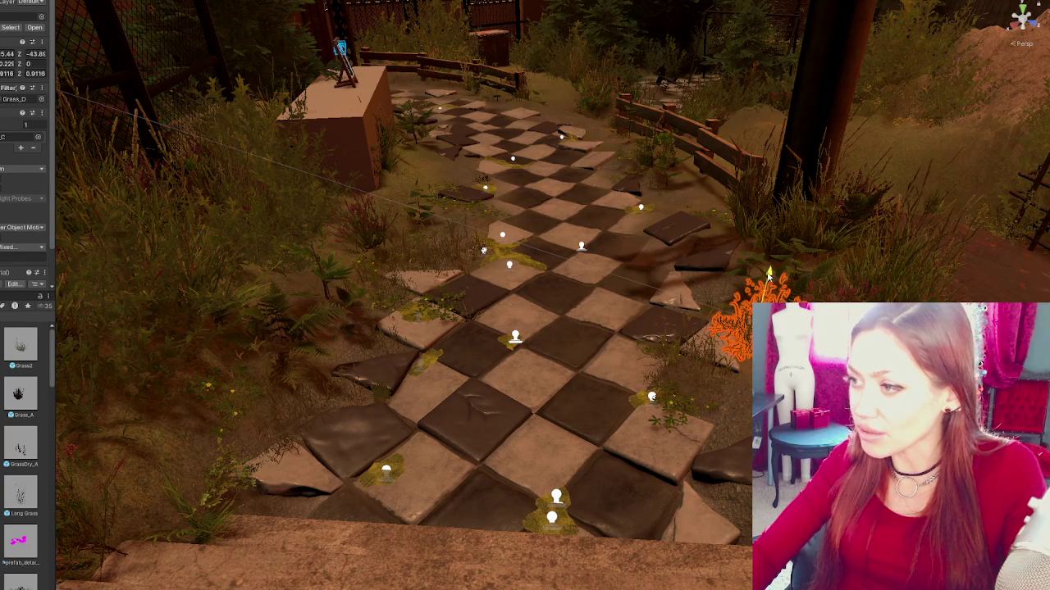
mouse_move(749, 342)
mouse_down()
mouse_move(727, 371)
mouse_move(763, 350)
mouse_move(770, 361)
mouse_up()
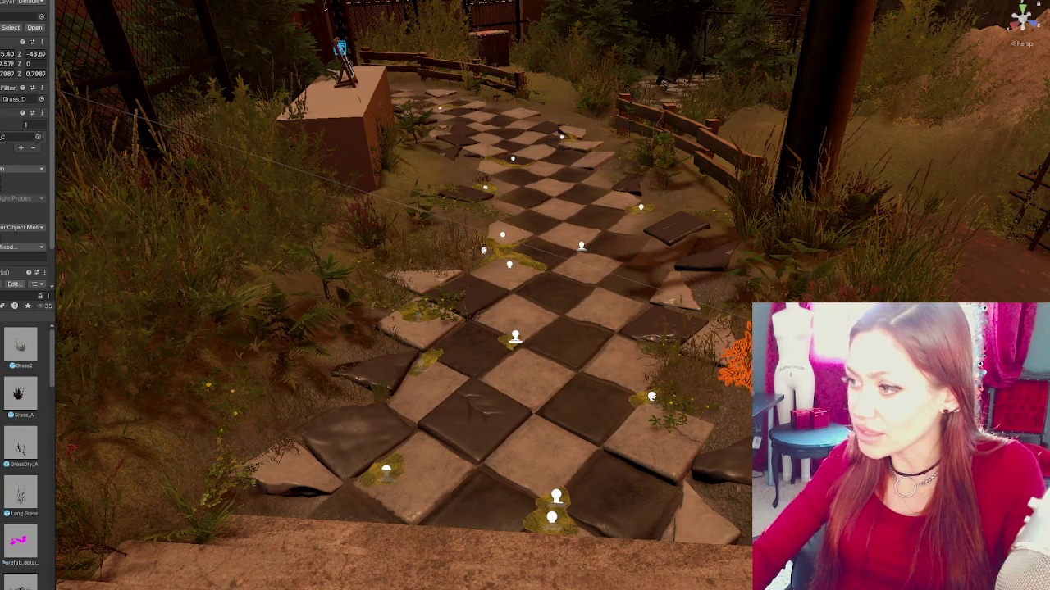
drag(770, 361, 773, 364)
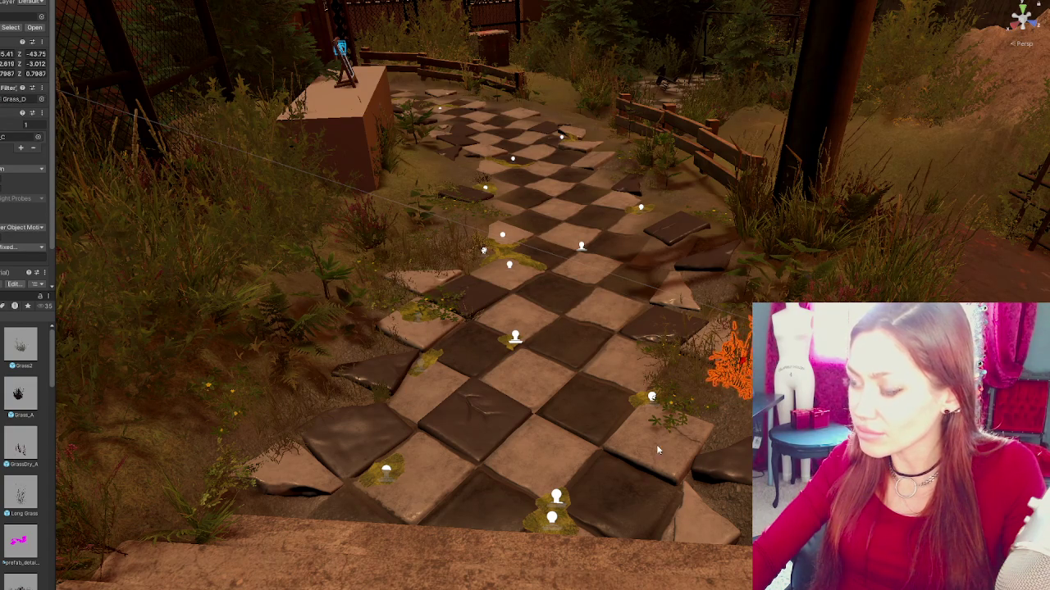
click(656, 442)
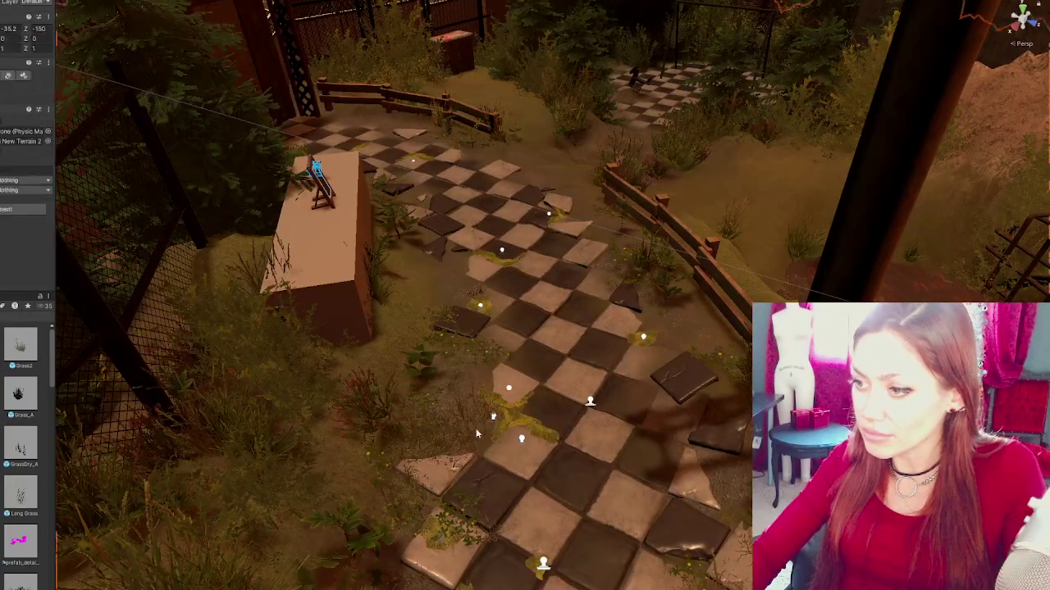
- Move the path-edge grass clump up toward the fence and align it along its axes
click(462, 440)
drag(462, 435, 626, 267)
drag(658, 239, 628, 236)
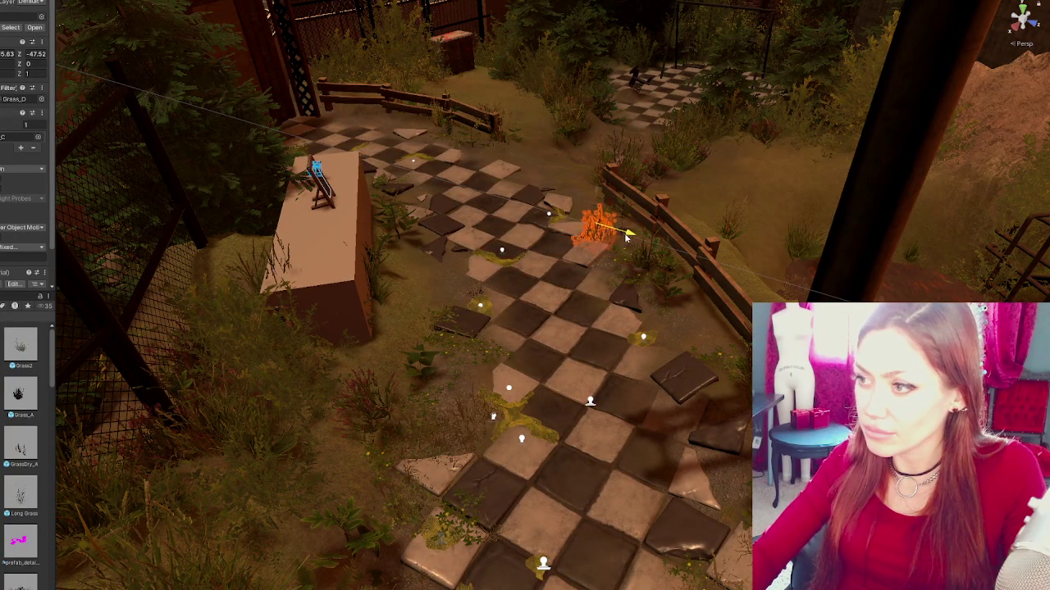
key(e)
key(w)
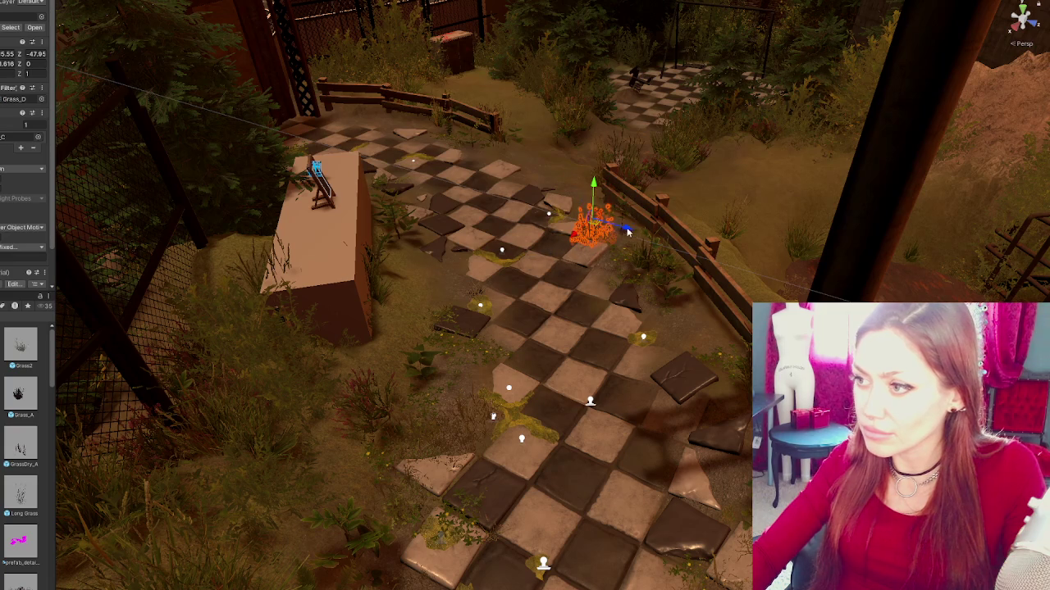
drag(622, 234, 630, 234)
key(f)
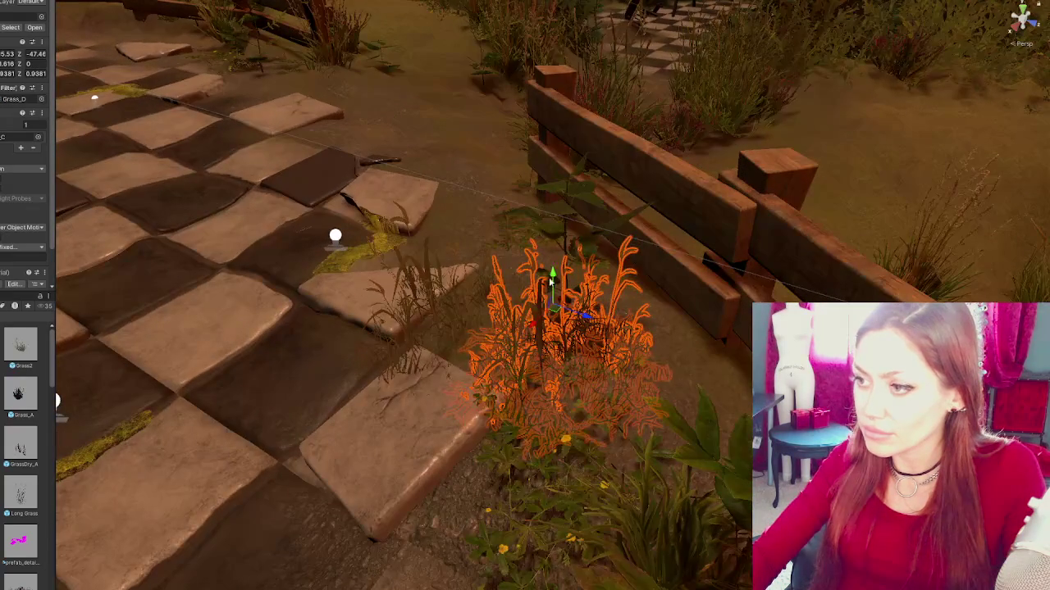
key(e)
scroll(556, 276, down, 5)
- Nudge the fence-side clump left, enlarge it slightly and raise it a little
mouse_move(542, 308)
mouse_down()
mouse_move(687, 291)
mouse_move(731, 299)
mouse_move(379, 191)
mouse_move(289, 180)
mouse_up()
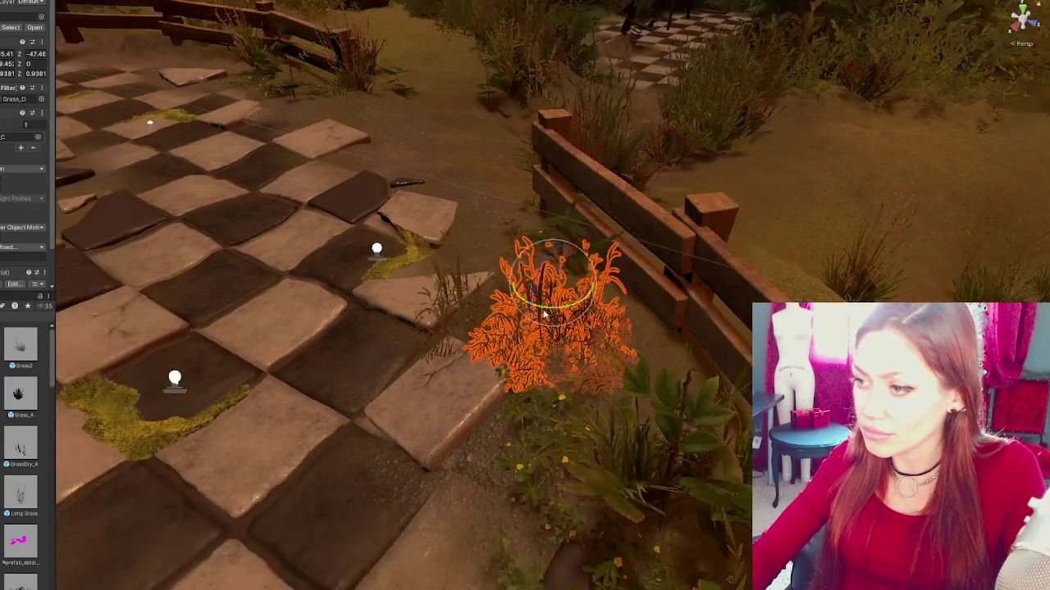
mouse_move(330, 223)
mouse_down()
mouse_move(264, 199)
mouse_move(151, 224)
mouse_up()
key(e)
key(r)
mouse_move(237, 192)
mouse_down()
mouse_move(254, 187)
mouse_move(261, 205)
mouse_up()
key(f)
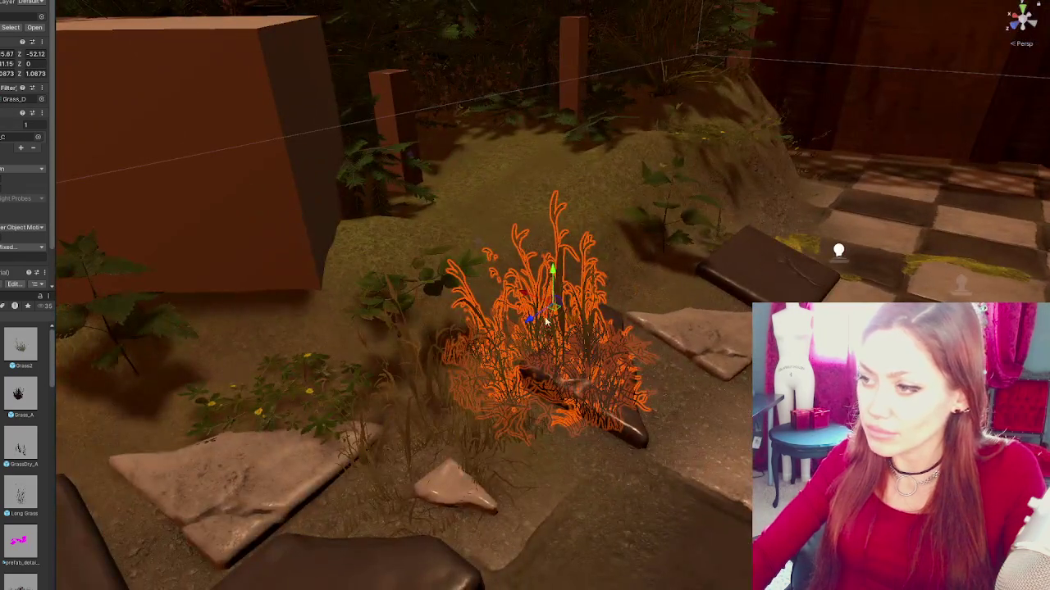
mouse_move(545, 321)
mouse_down()
mouse_move(543, 295)
mouse_move(467, 302)
mouse_move(459, 345)
mouse_up()
click(654, 401)
mouse_move(654, 401)
mouse_down()
mouse_move(585, 432)
mouse_move(567, 395)
mouse_move(666, 397)
mouse_move(737, 416)
mouse_move(783, 250)
mouse_up()
click(574, 357)
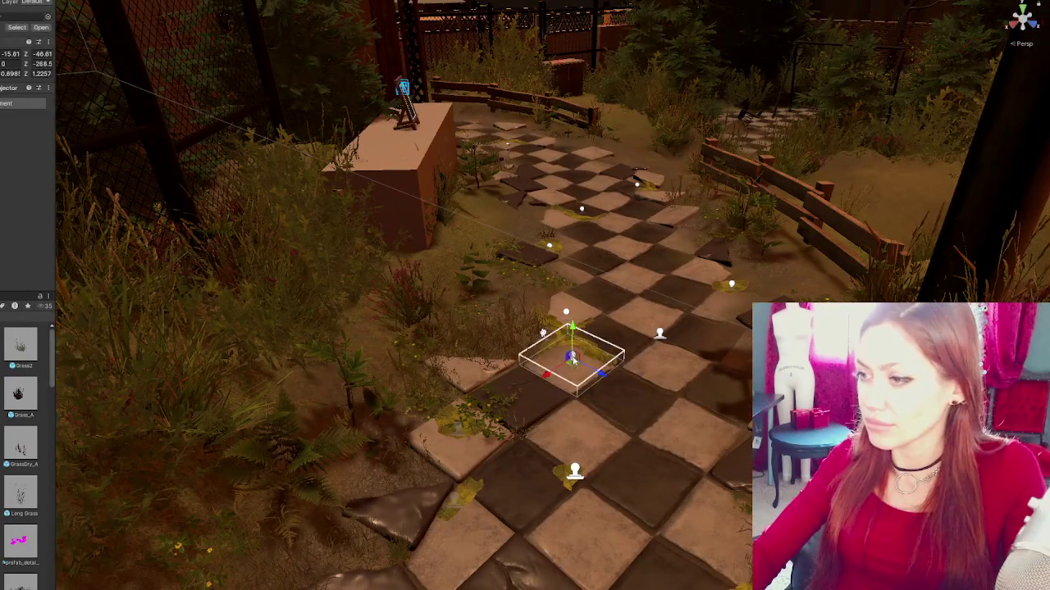
- Move a moss decal up the path
drag(546, 377, 671, 280)
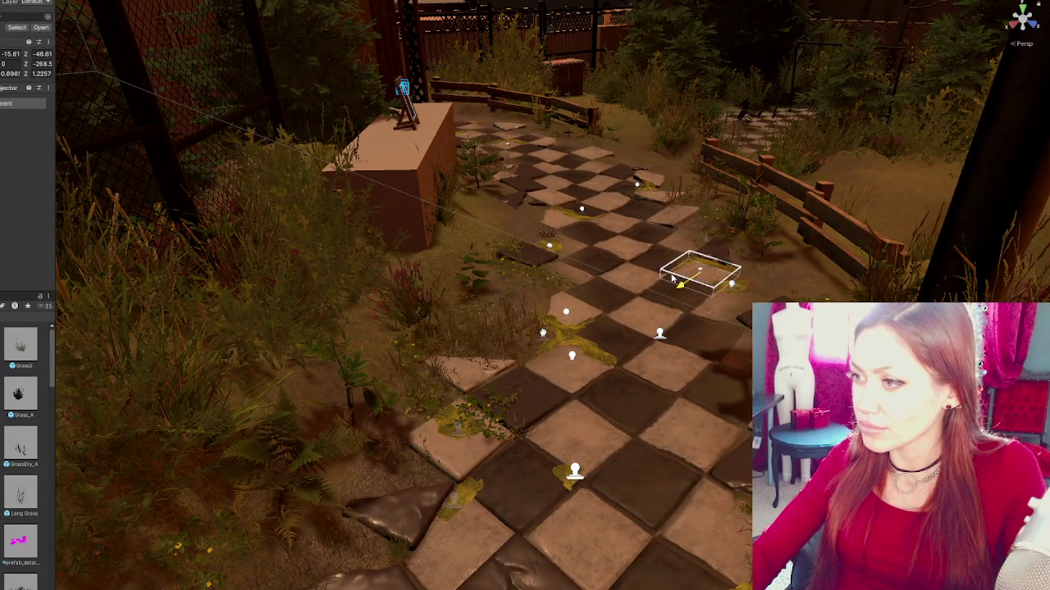
key(f)
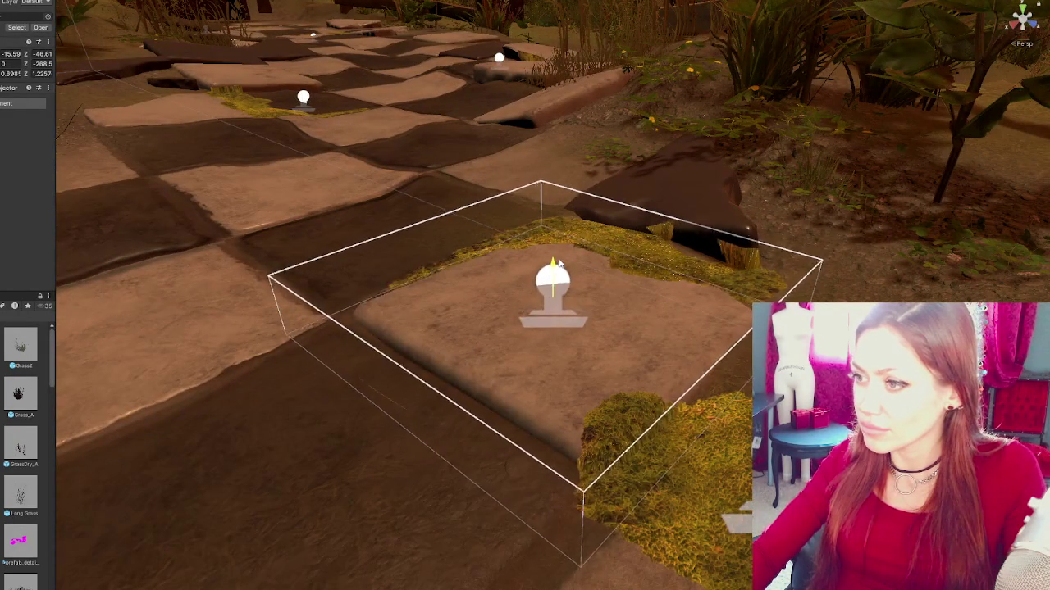
click(557, 293)
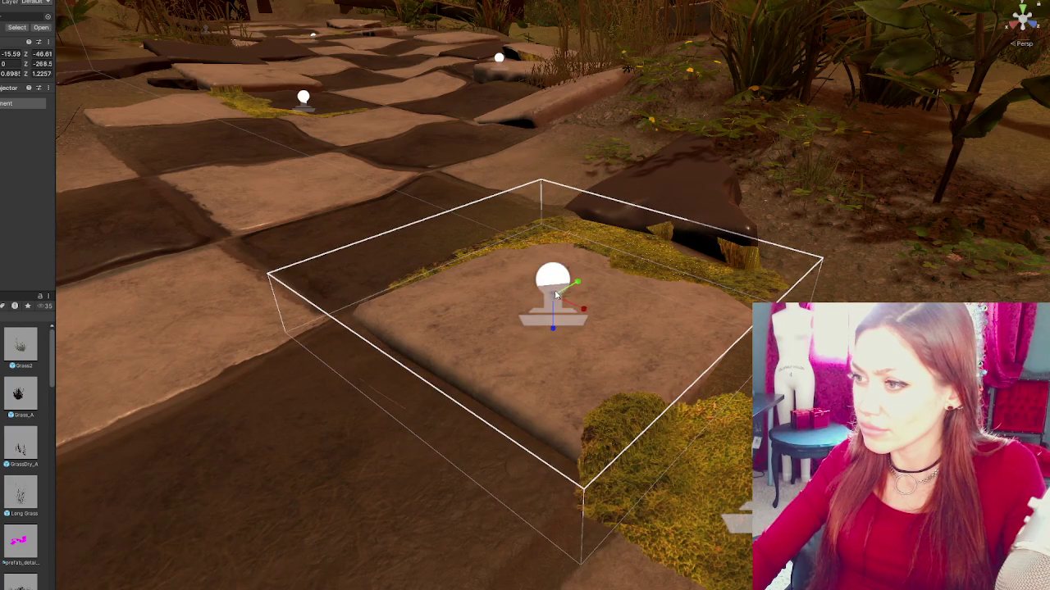
drag(557, 292, 669, 309)
key(e)
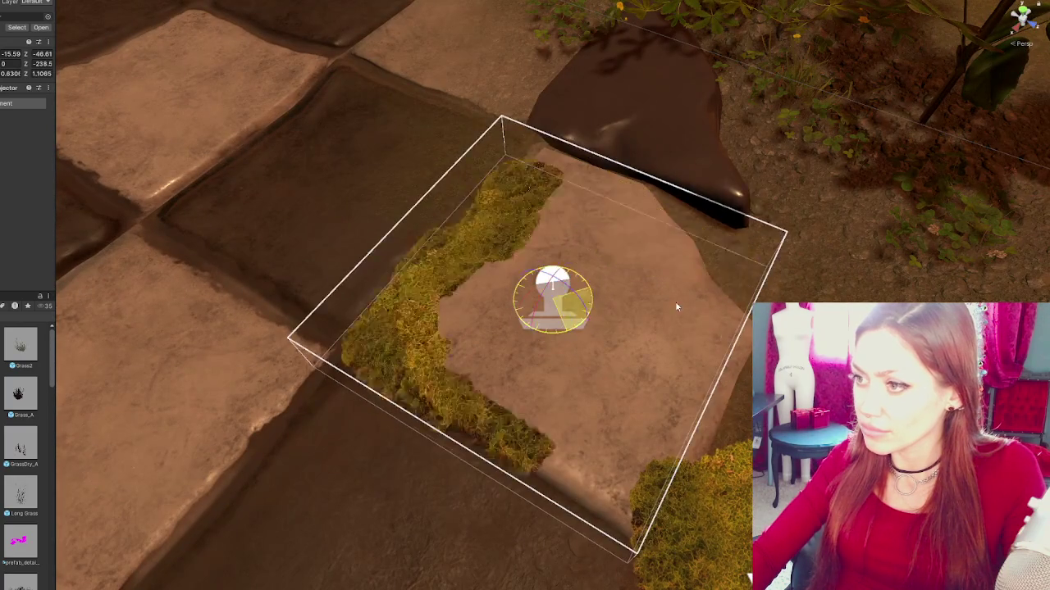
key(w)
mouse_move(548, 325)
mouse_down()
mouse_move(584, 326)
mouse_move(560, 329)
mouse_up()
scroll(561, 329, down, 10)
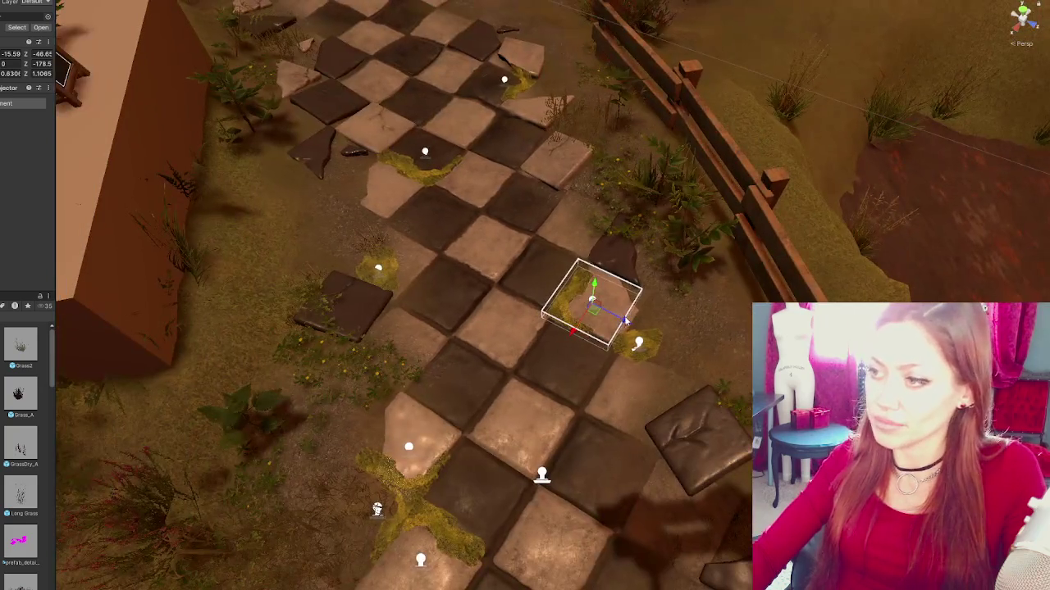
- Place the moss decal on a tile up-left and rotate it there
mouse_move(625, 320)
mouse_down()
mouse_move(479, 250)
mouse_move(446, 252)
mouse_move(432, 213)
mouse_move(439, 205)
mouse_up()
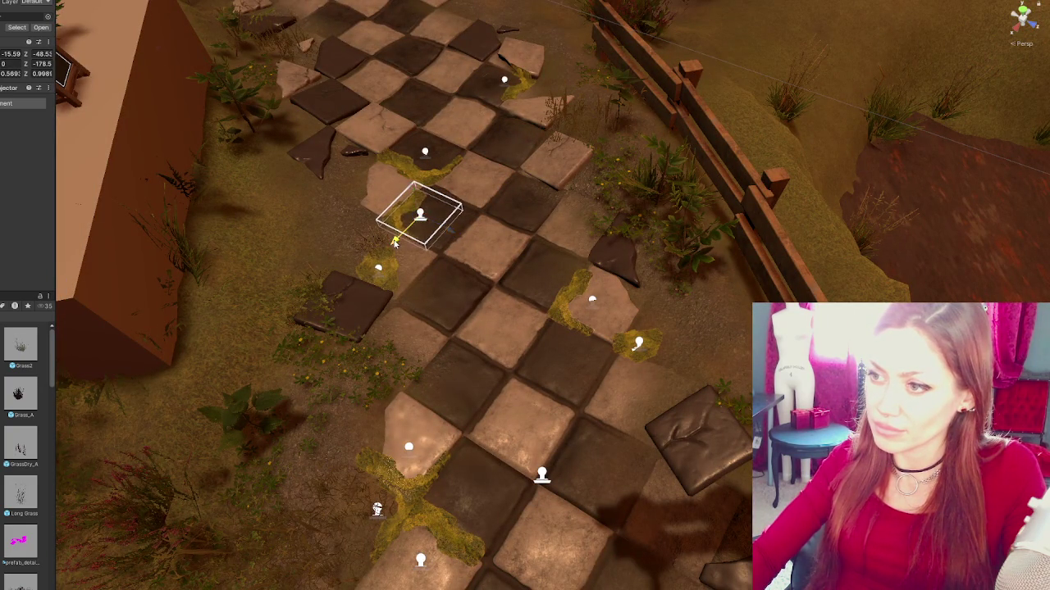
key(e)
mouse_move(430, 248)
mouse_down()
mouse_move(201, 233)
mouse_move(326, 248)
mouse_move(141, 232)
mouse_move(44, 237)
mouse_up()
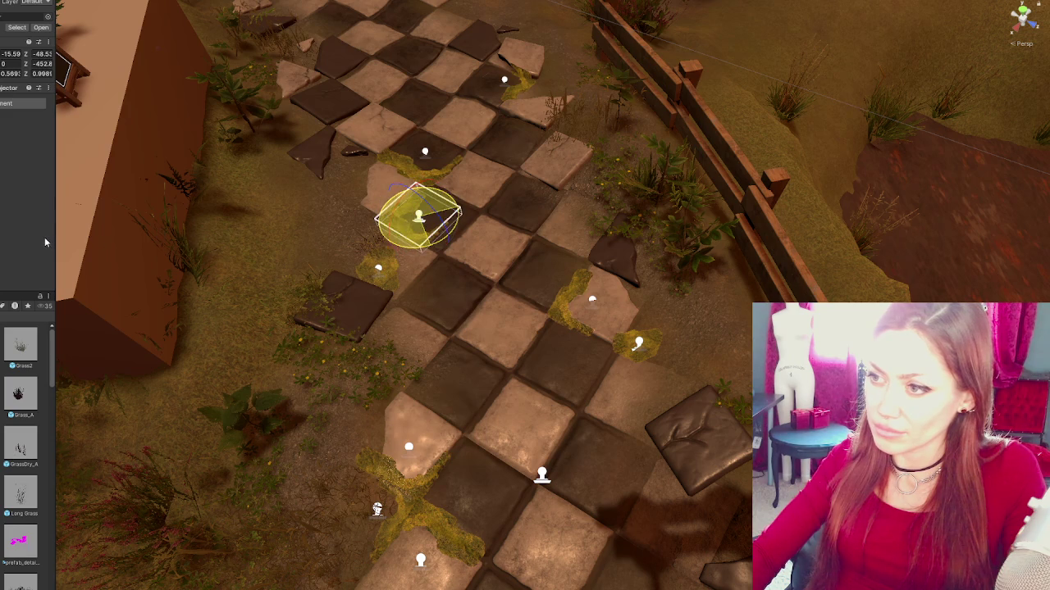
key(w)
drag(452, 235, 415, 215)
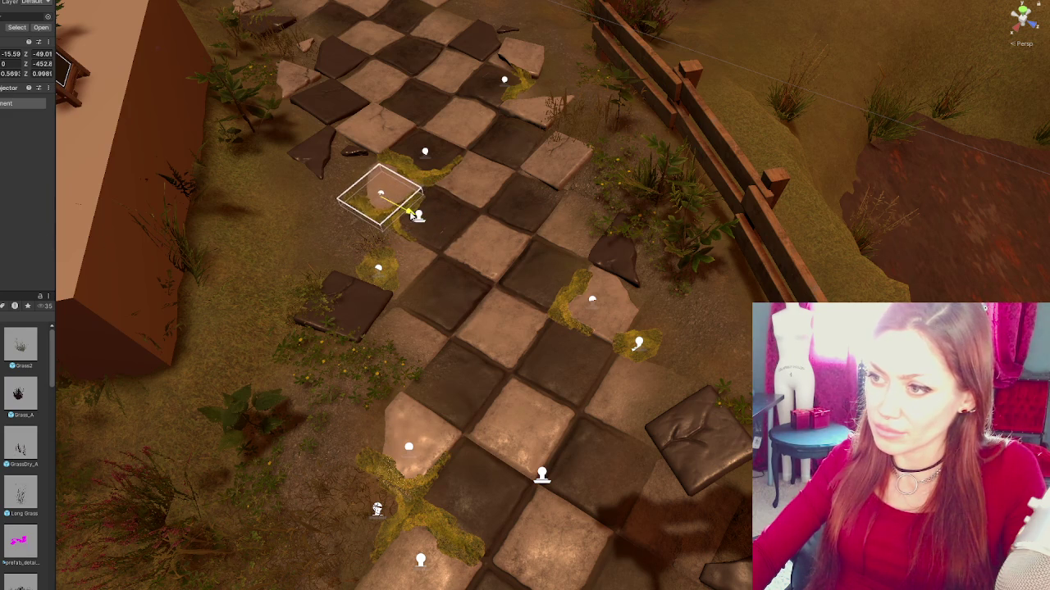
click(416, 276)
scroll(416, 277, down, 3)
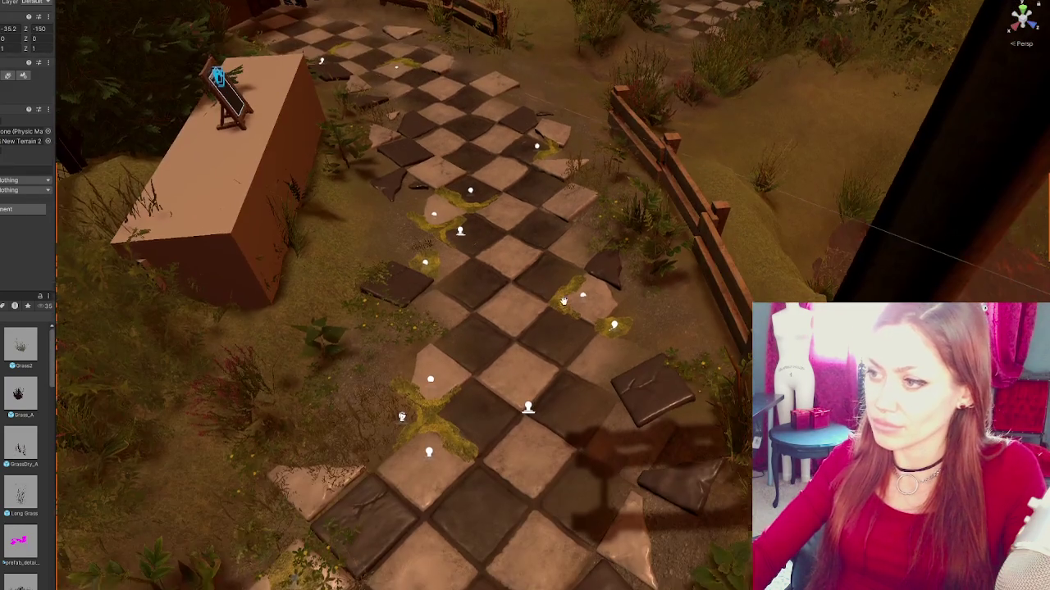
scroll(425, 257, up, 3)
- Move another moss decal down-right and turn it to a new angle
click(422, 248)
mouse_move(424, 246)
mouse_down()
mouse_move(490, 282)
mouse_move(515, 284)
mouse_move(561, 261)
mouse_up()
click(458, 271)
key(w)
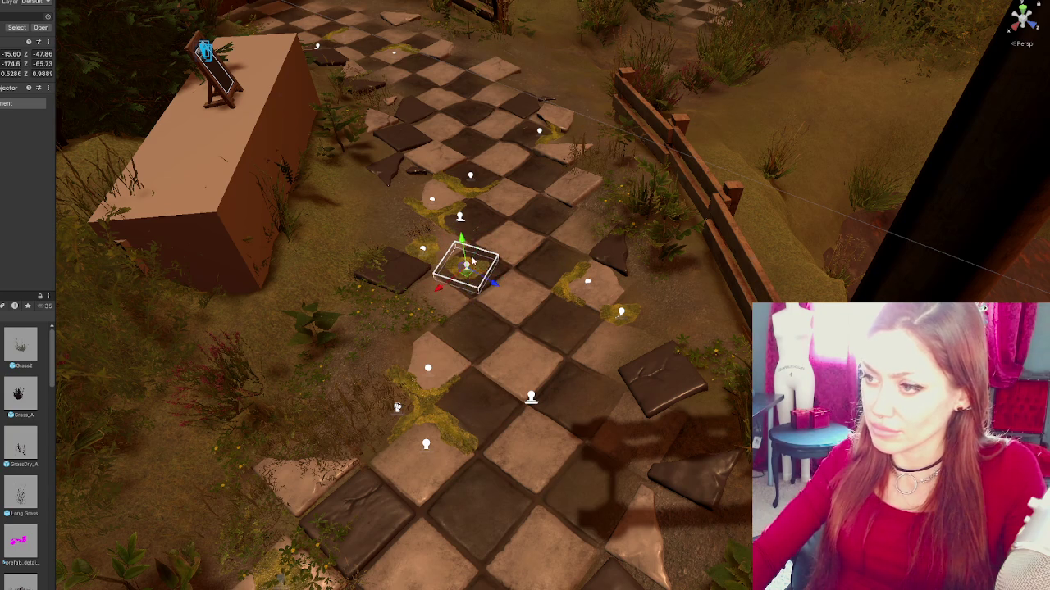
drag(447, 285, 468, 273)
key(e)
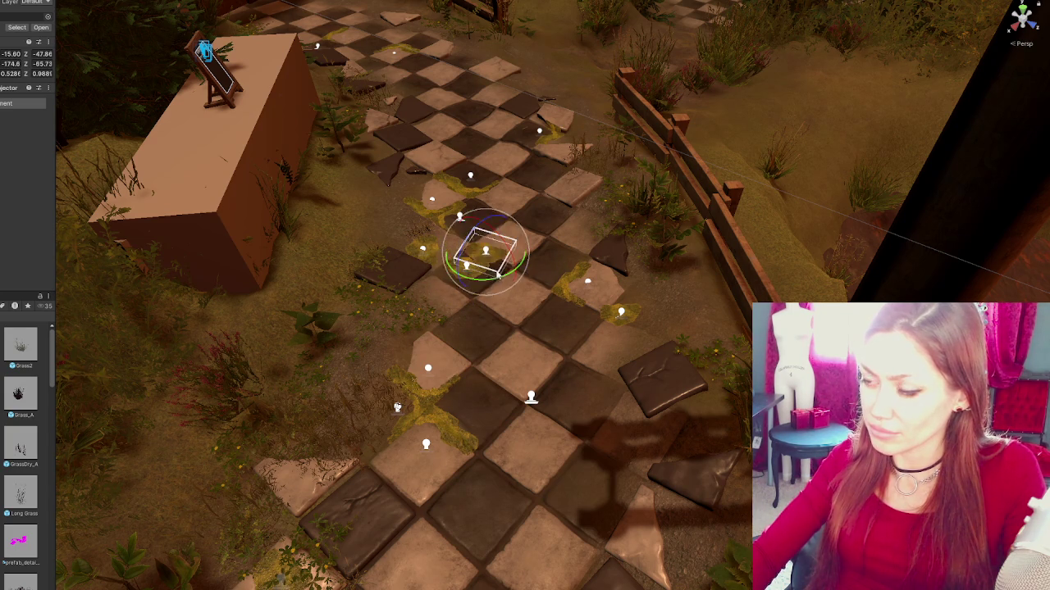
mouse_move(539, 274)
mouse_down()
mouse_move(479, 260)
mouse_move(518, 280)
mouse_move(507, 276)
mouse_move(532, 254)
mouse_up()
key(w)
key(e)
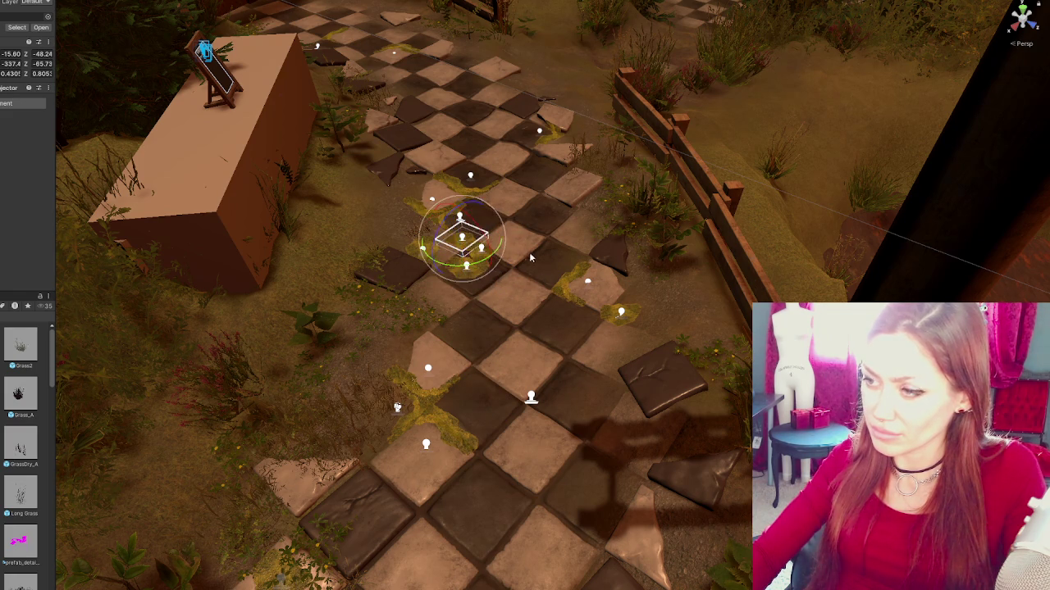
click(522, 325)
- Duplicate a moss decal with Ctrl+D, move the copy right and set its rotation to 0
click(462, 237)
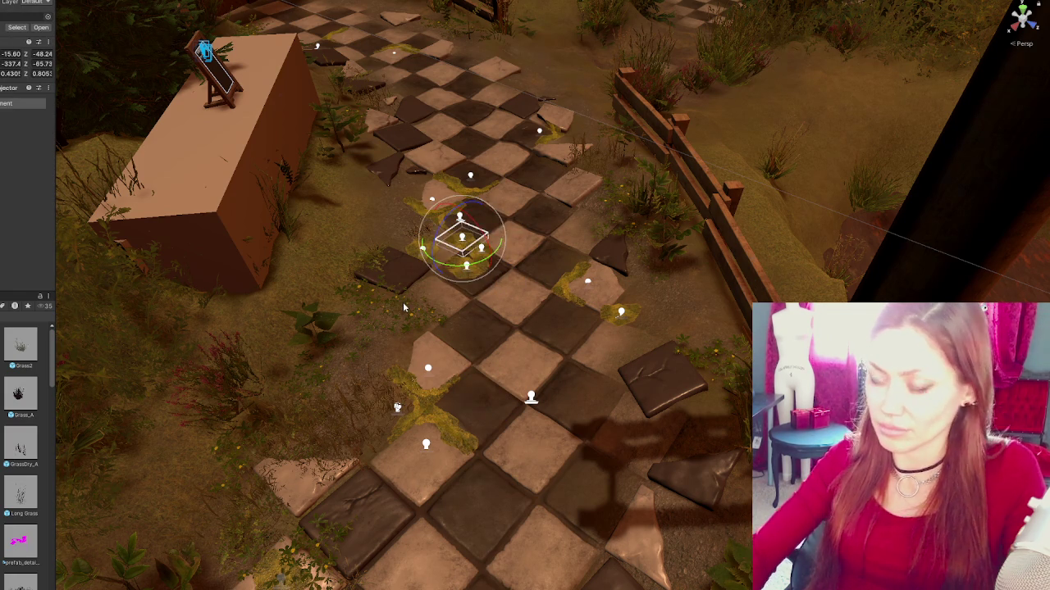
click(460, 220)
click(460, 219)
key(t)
key(ctrl+d)
drag(460, 219, 524, 264)
key(f)
key(e)
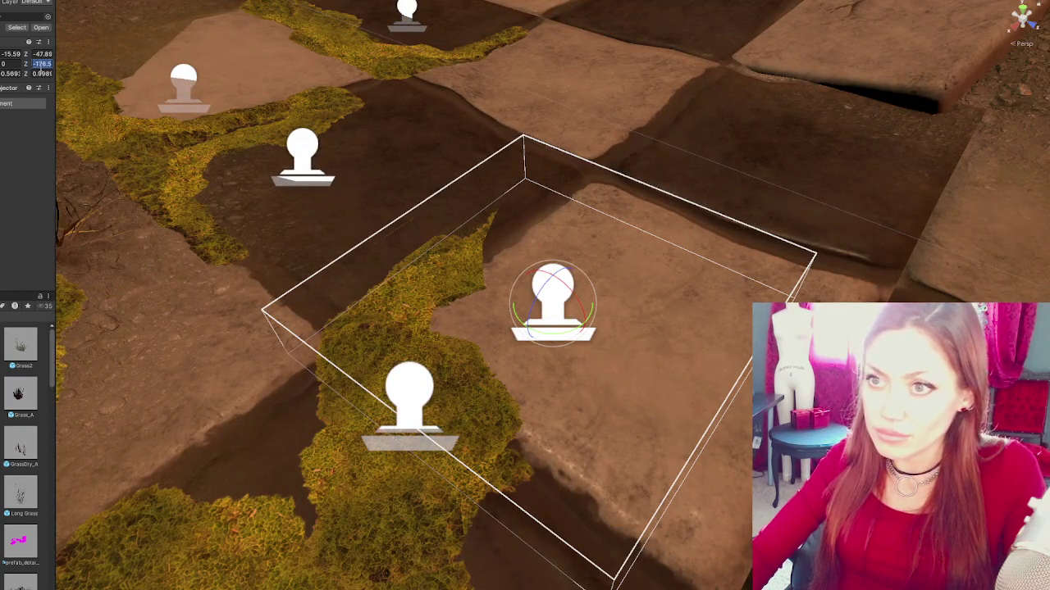
text(0)
scroll(571, 341, down, 2)
click(572, 341)
- Shift one moss decal up-left and reposition the right-hand decal
click(554, 309)
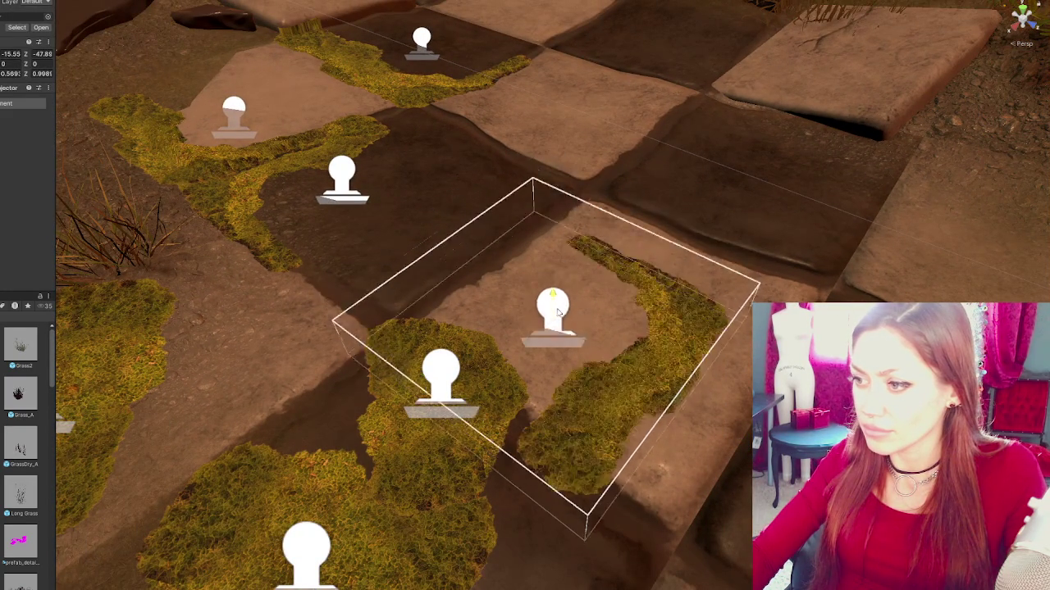
click(557, 303)
scroll(558, 311, down, 3)
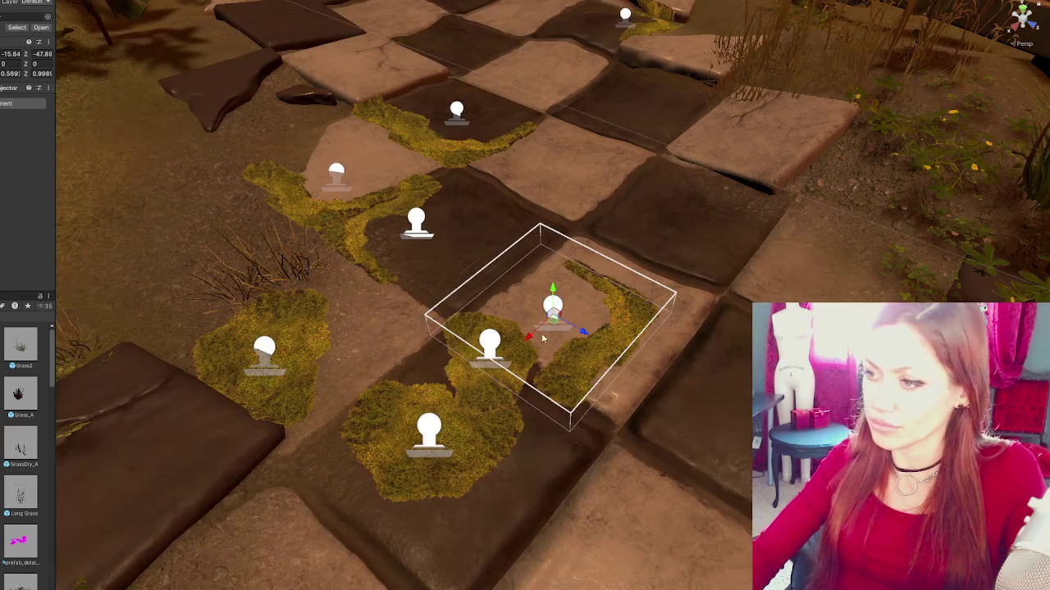
mouse_move(584, 330)
mouse_down()
mouse_move(487, 287)
mouse_move(351, 345)
mouse_move(328, 369)
mouse_up()
click(490, 374)
mouse_move(518, 372)
mouse_down()
mouse_move(490, 347)
mouse_move(469, 367)
mouse_move(500, 373)
mouse_move(464, 396)
mouse_move(492, 383)
mouse_move(482, 380)
mouse_move(545, 428)
mouse_up()
scroll(493, 358, down, 3)
scroll(493, 358, down, 3)
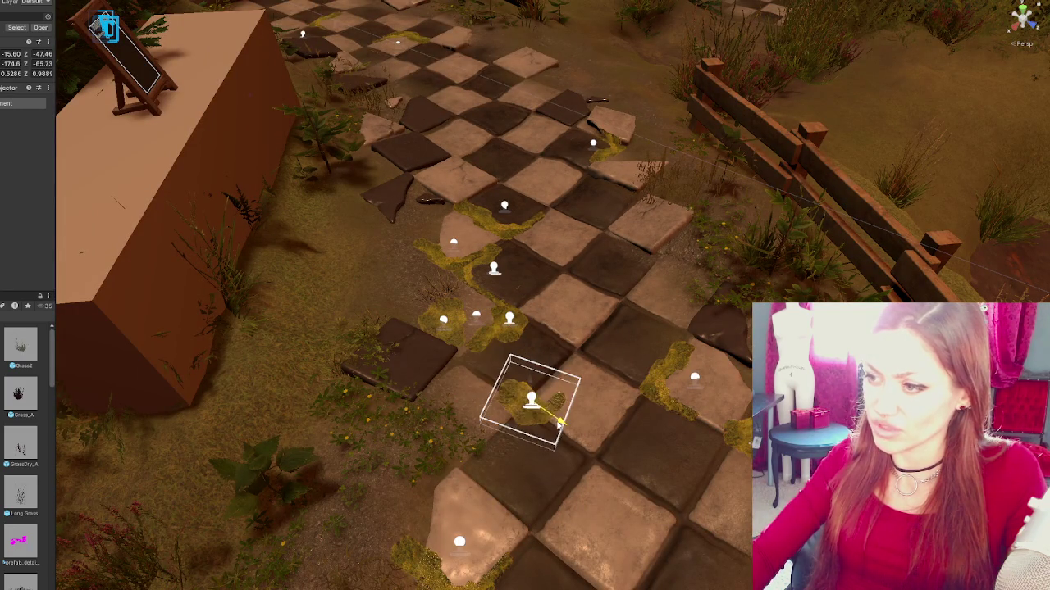
- Delete the stray moss decal and nudge another patch slightly up-left
key(Delete)
click(509, 318)
drag(540, 343, 520, 336)
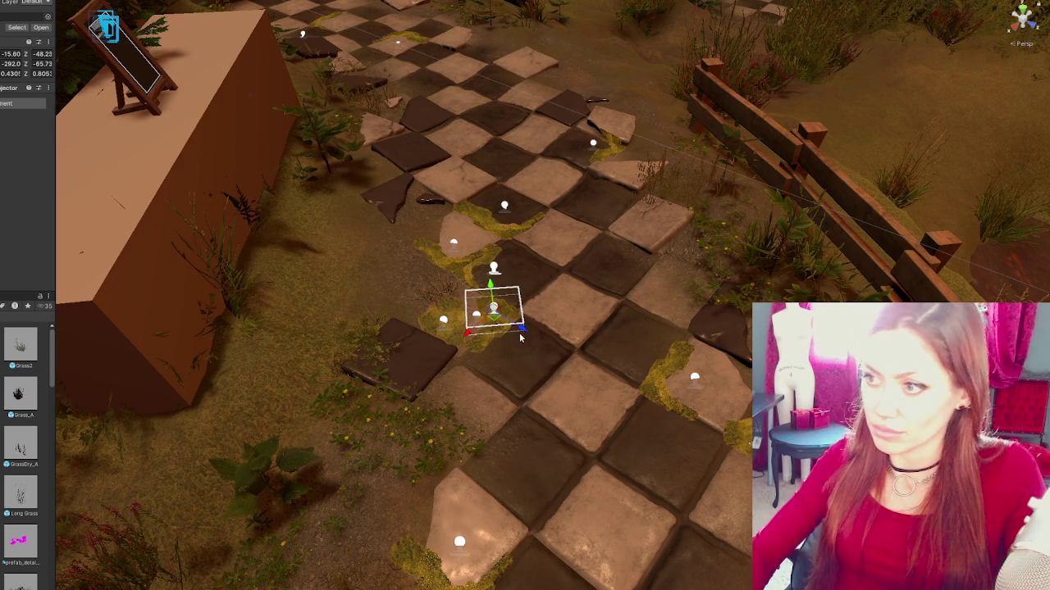
click(525, 344)
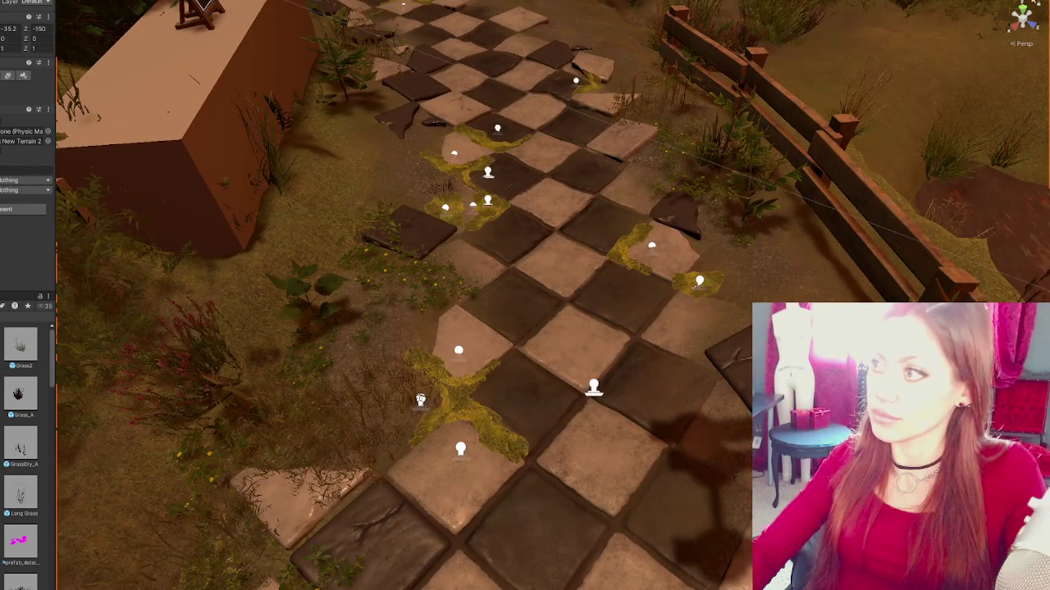
scroll(789, 289, down, 6)
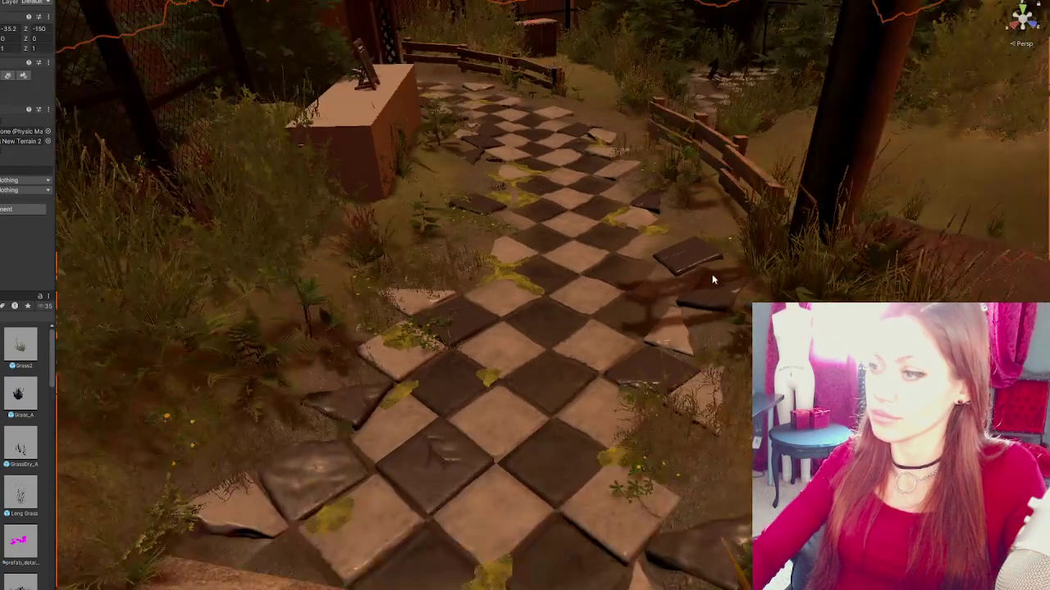
- Slide the first small plant across the tiles, then reorient and resize it
scroll(711, 279, up, 2)
click(622, 443)
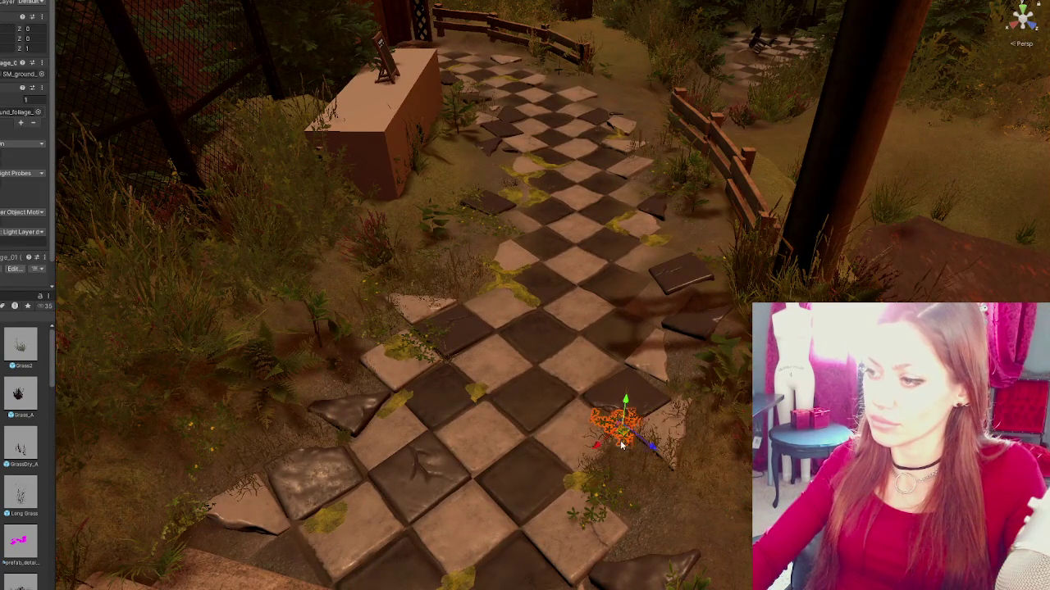
drag(639, 443, 572, 385)
key(e)
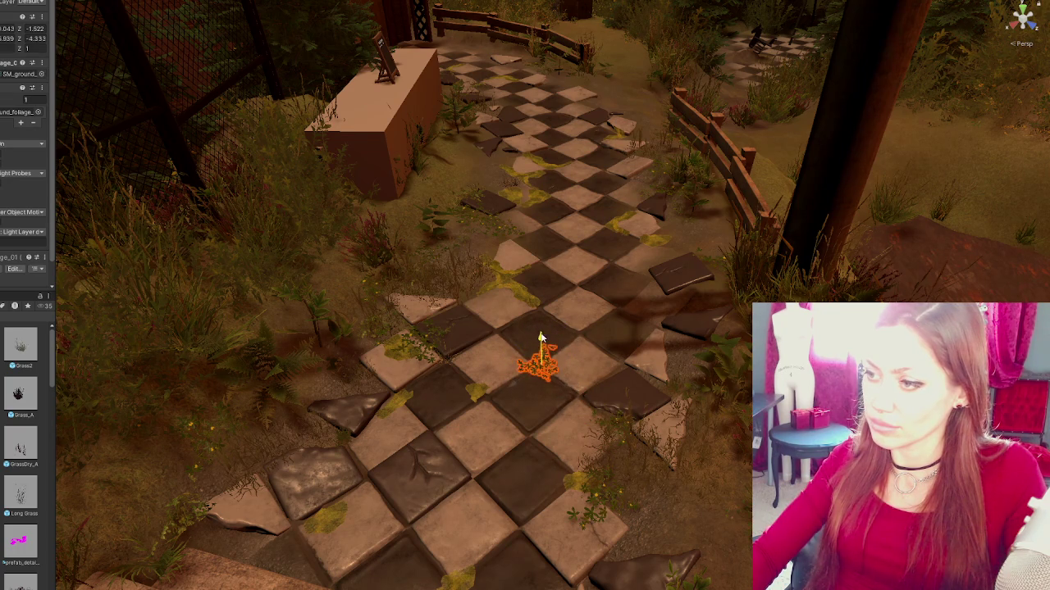
mouse_move(522, 385)
mouse_down()
mouse_move(363, 510)
mouse_move(446, 545)
mouse_up()
mouse_move(420, 504)
mouse_down()
mouse_move(403, 539)
mouse_move(584, 406)
mouse_up()
- Move a second foliage sprig up-right along the path and frame the view on it
click(386, 556)
click(534, 350)
drag(534, 350, 605, 320)
drag(674, 305, 623, 287)
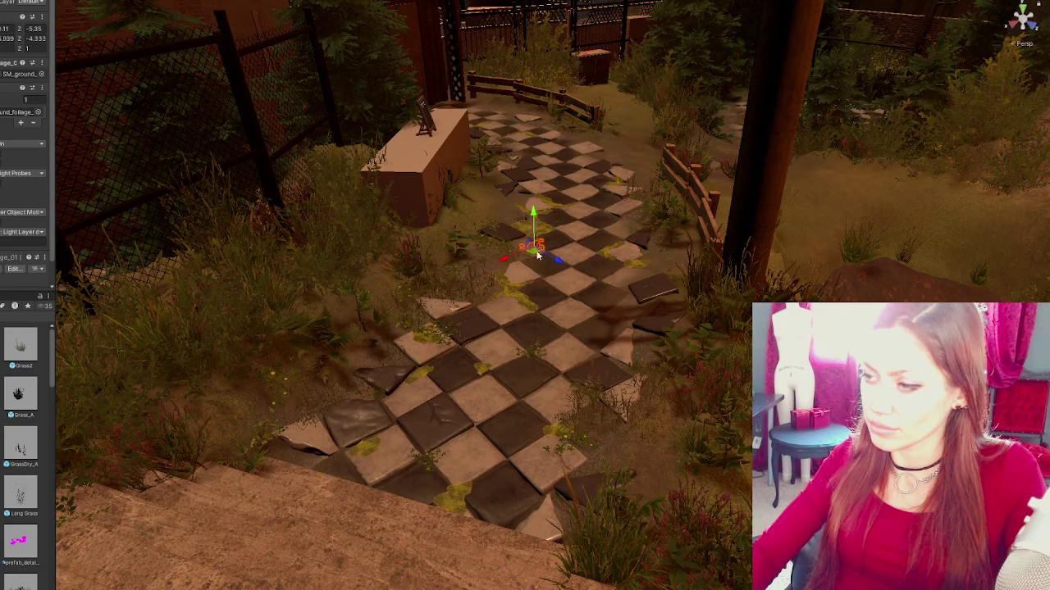
drag(544, 325, 529, 258)
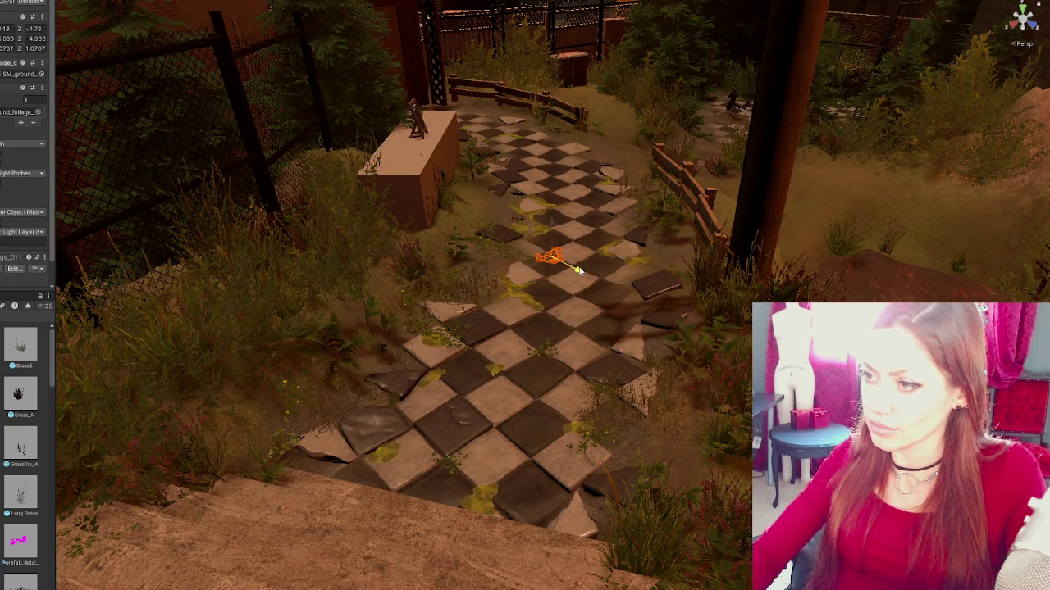
key(f)
- Shift that plant right along the path and raise it slightly above the tiles
mouse_move(579, 271)
mouse_down()
mouse_move(840, 190)
mouse_move(800, 182)
mouse_move(647, 103)
mouse_move(630, 112)
mouse_up()
mouse_move(632, 153)
mouse_down()
mouse_move(677, 105)
mouse_move(680, 188)
mouse_move(584, 197)
mouse_move(573, 179)
mouse_move(615, 188)
mouse_move(607, 173)
mouse_up()
key(e)
key(w)
key(w)
key(e)
key(w)
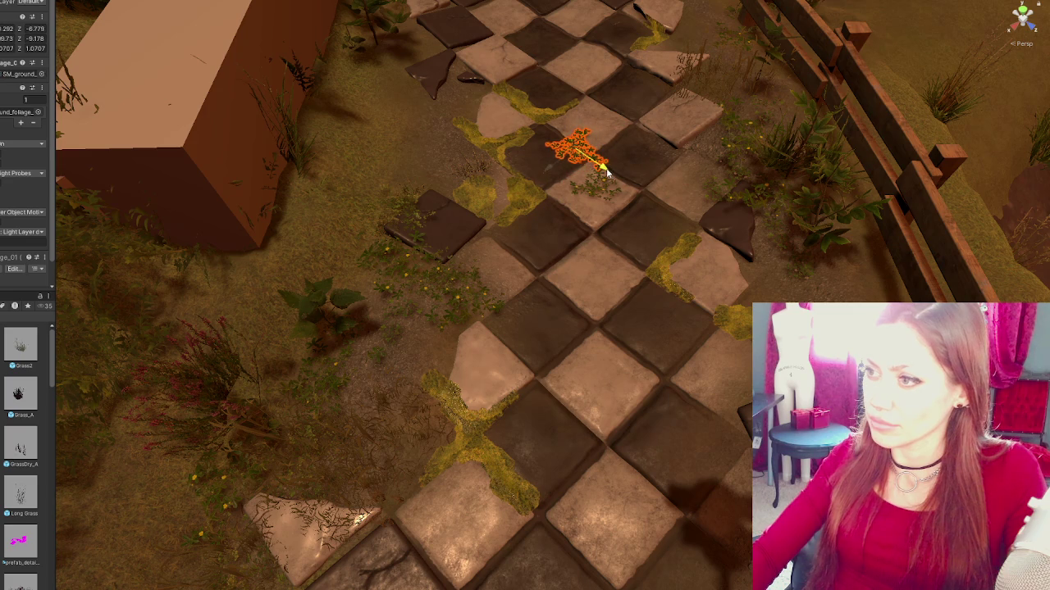
drag(577, 123, 577, 121)
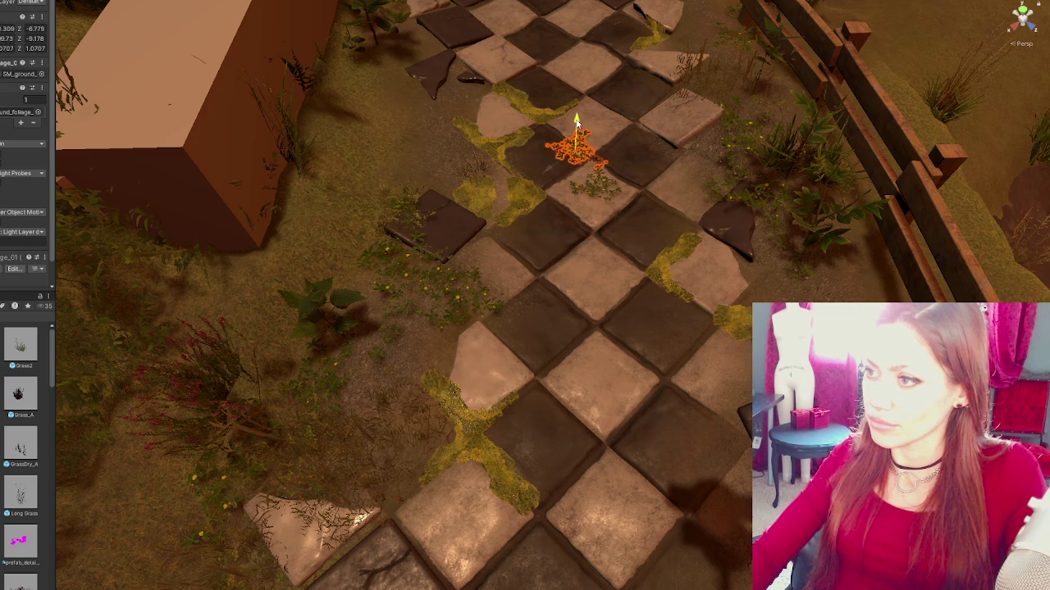
scroll(609, 219, down, 5)
click(567, 225)
- Move the foliage sprig at the path centre down-right toward the path's right edge
click(562, 226)
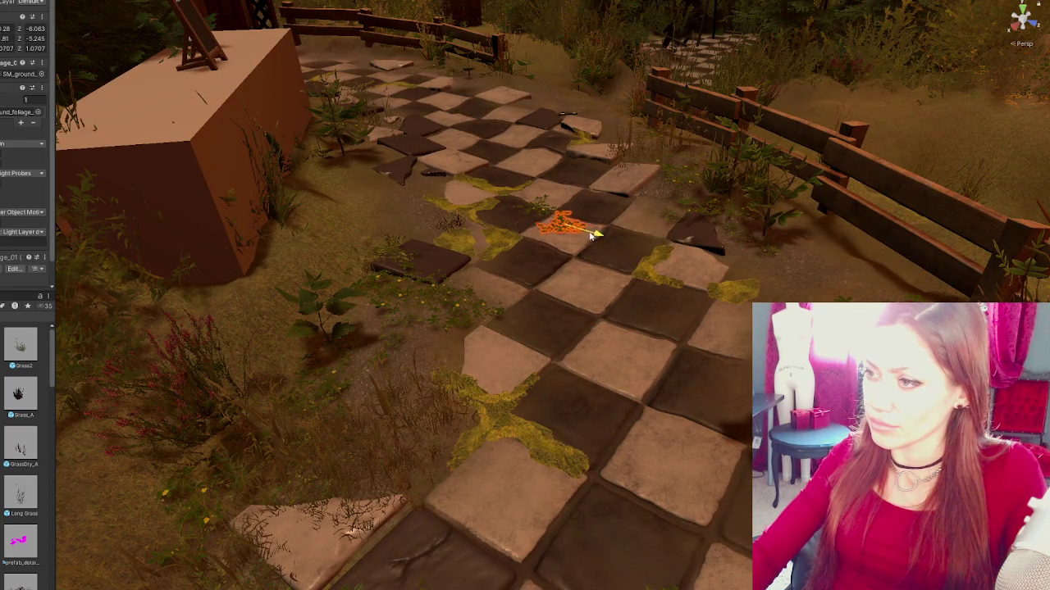
click(580, 255)
scroll(577, 256, down, 5)
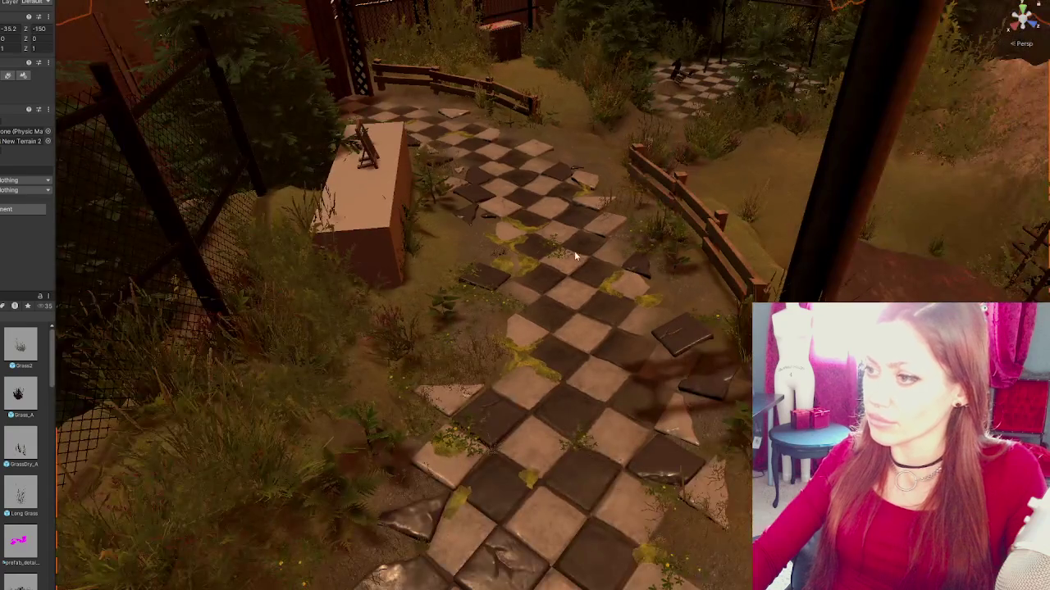
click(565, 252)
mouse_move(565, 252)
mouse_down()
mouse_move(647, 310)
mouse_move(643, 322)
mouse_up()
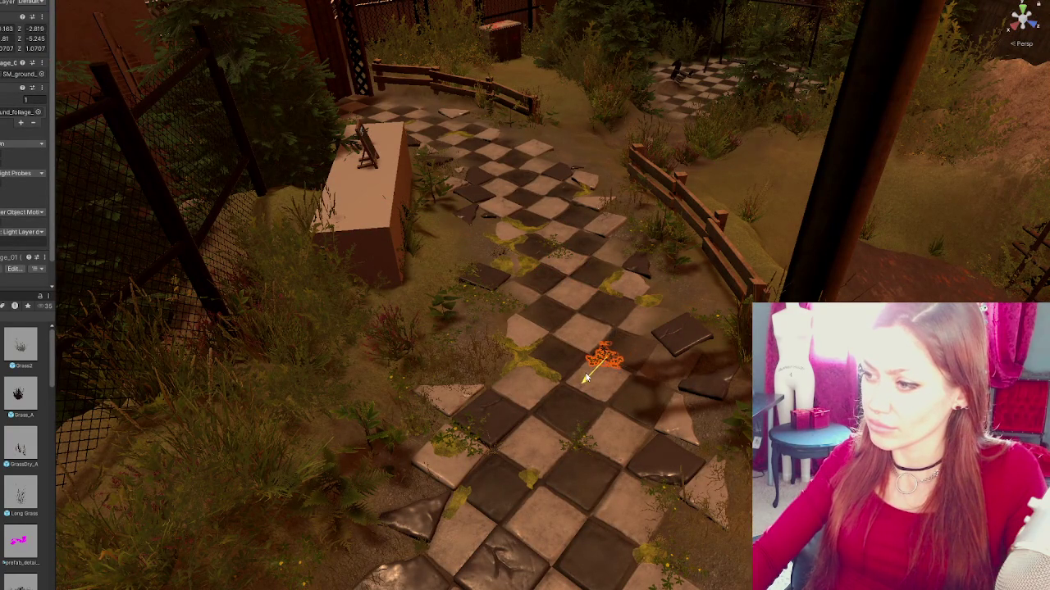
drag(643, 373, 678, 400)
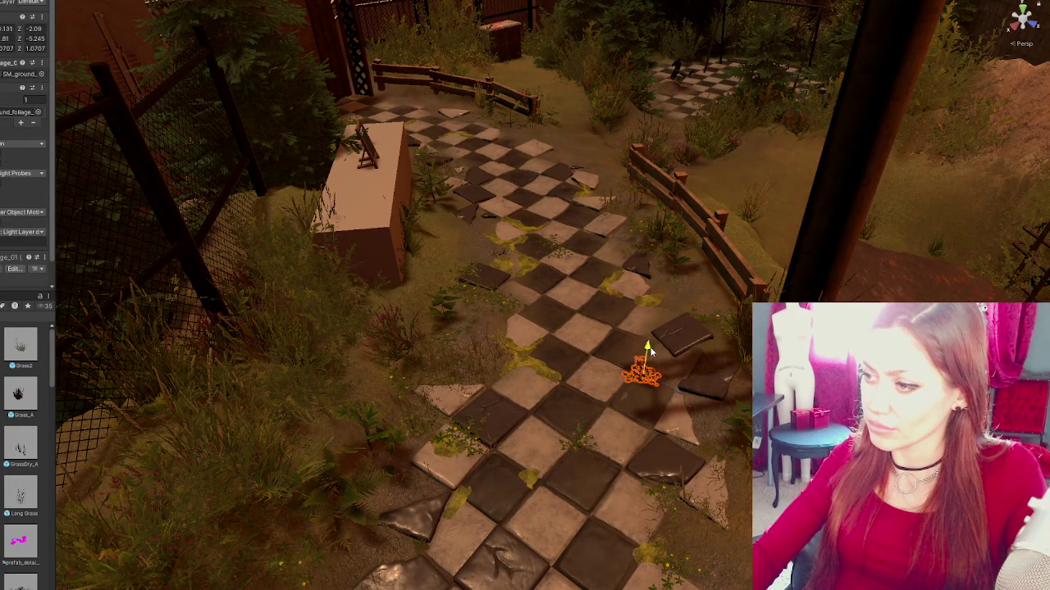
click(529, 424)
- Slide the foliage sprig beside the bench up-left onto the tiles
scroll(559, 268, up, 5)
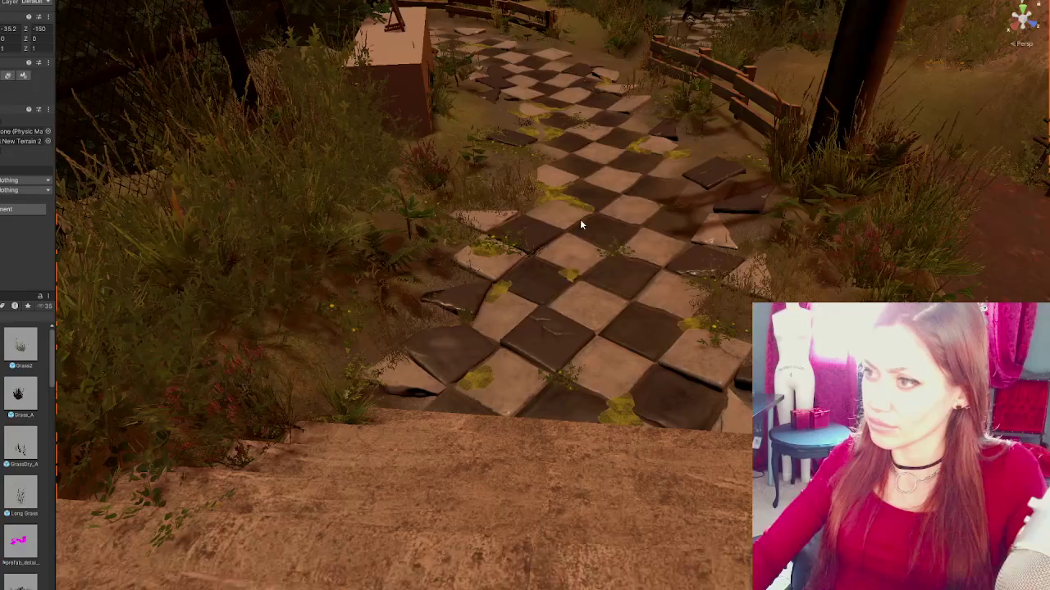
scroll(580, 223, down, 4)
scroll(623, 376, up, 3)
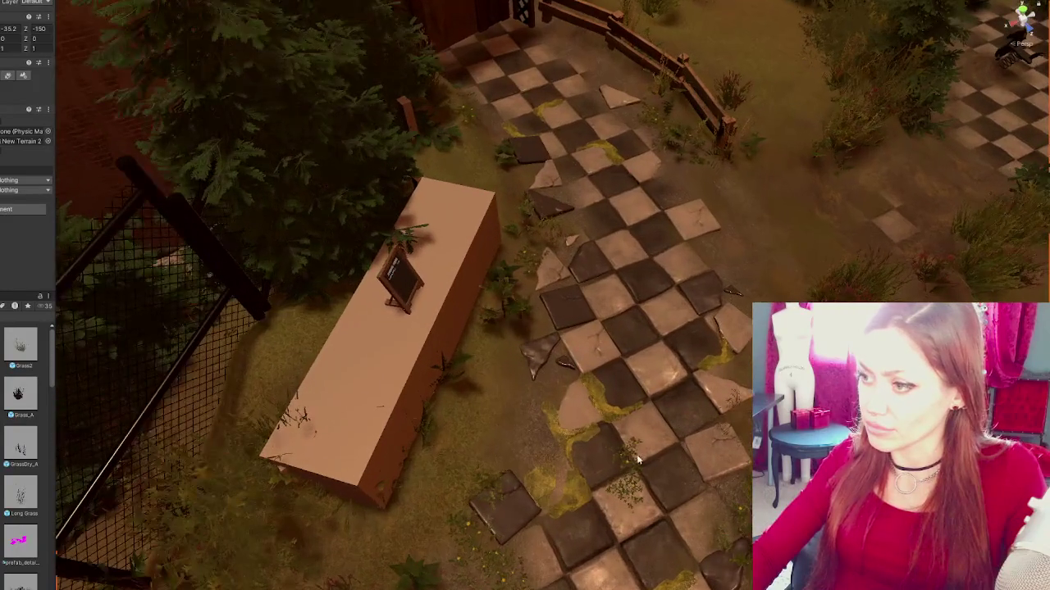
click(629, 461)
drag(648, 492, 564, 362)
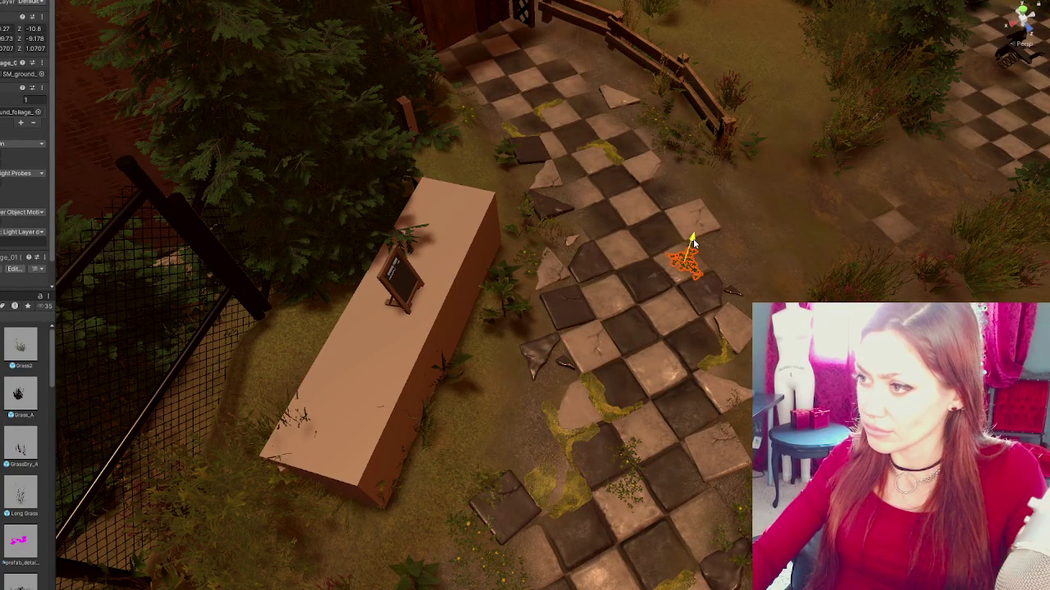
click(716, 360)
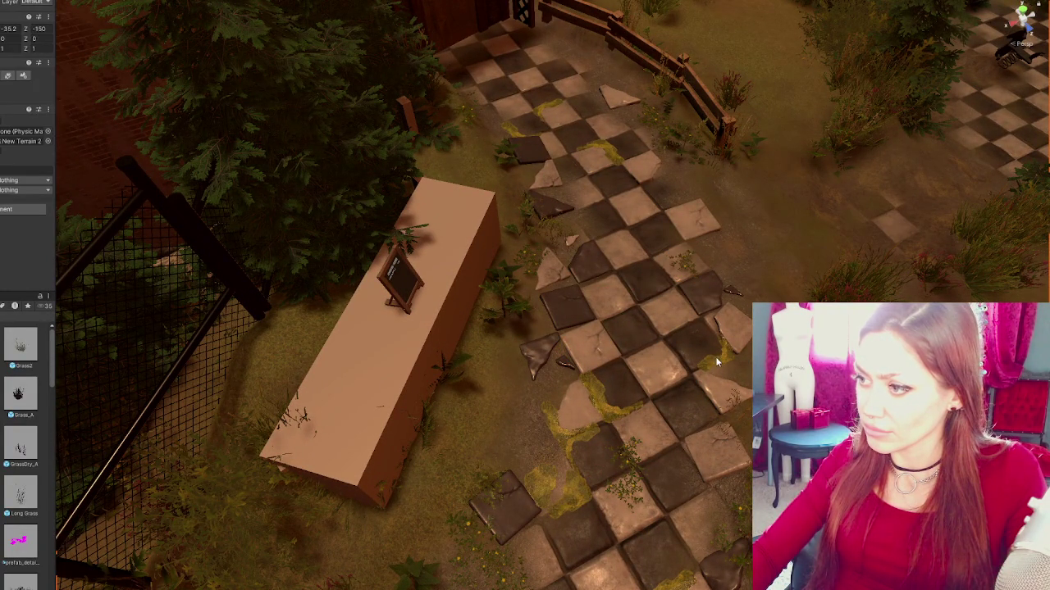
click(744, 327)
scroll(623, 336, up, 5)
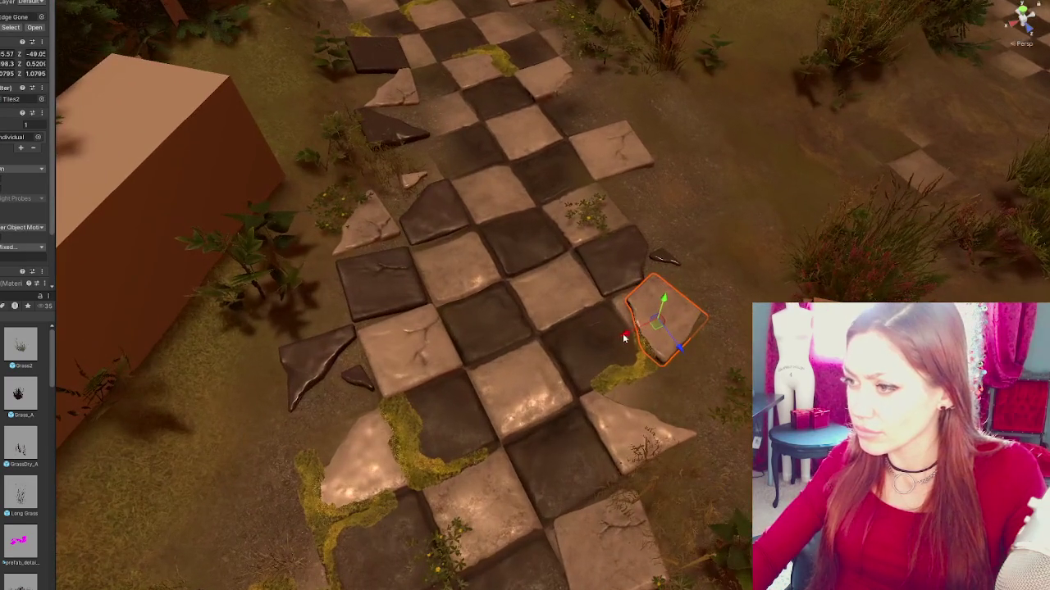
- Nudge the broken tile, then turn, shift and lower the moss decal to align with its tile
drag(624, 336, 618, 341)
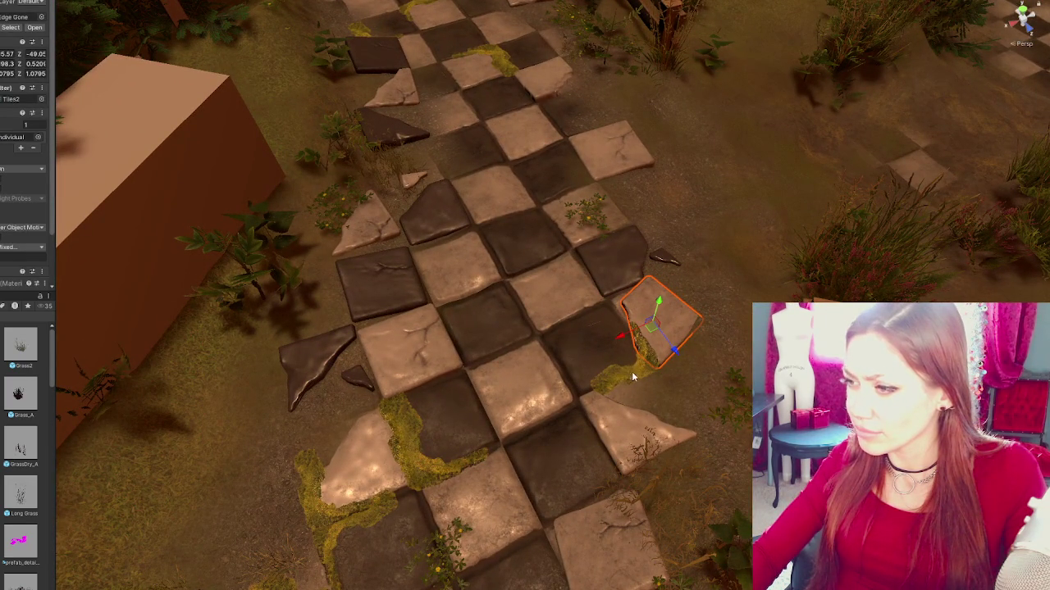
click(941, 113)
click(604, 353)
mouse_move(584, 376)
mouse_down()
mouse_move(545, 385)
mouse_move(484, 376)
mouse_move(359, 316)
mouse_up()
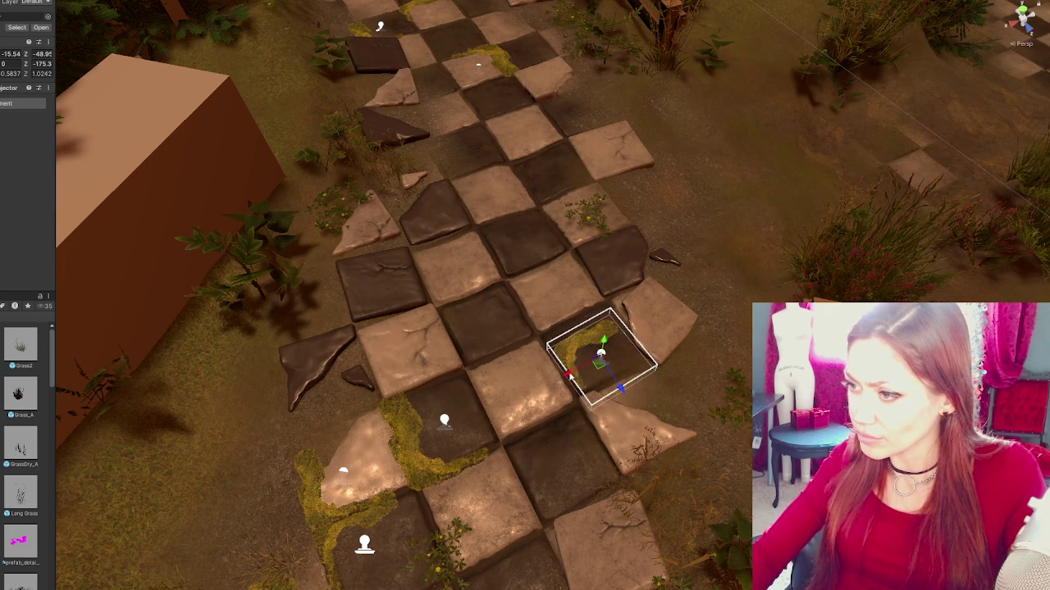
drag(622, 391, 607, 378)
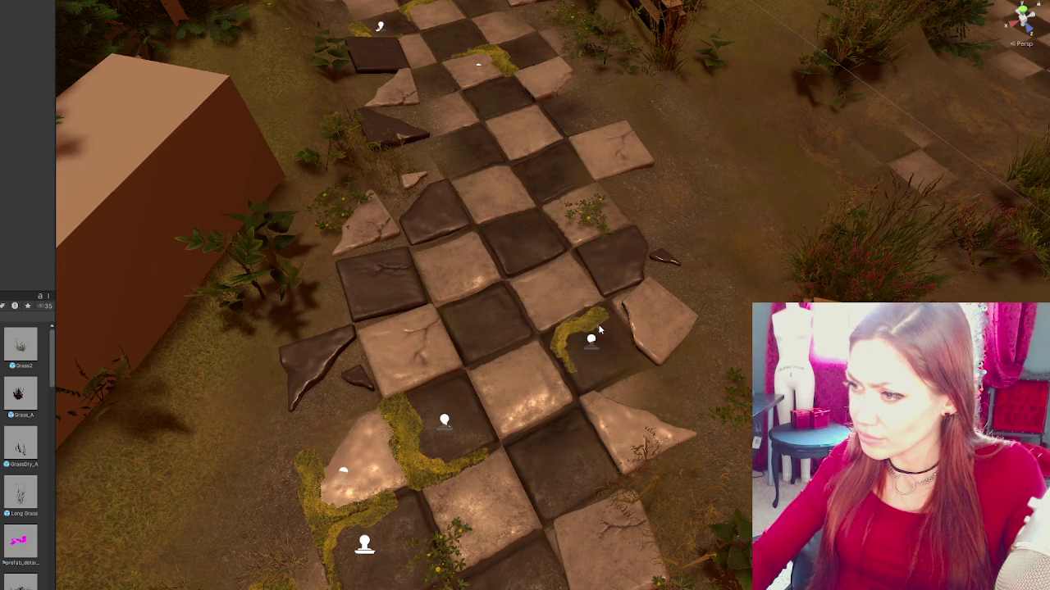
mouse_move(597, 333)
mouse_down()
mouse_move(599, 348)
mouse_move(590, 332)
mouse_up()
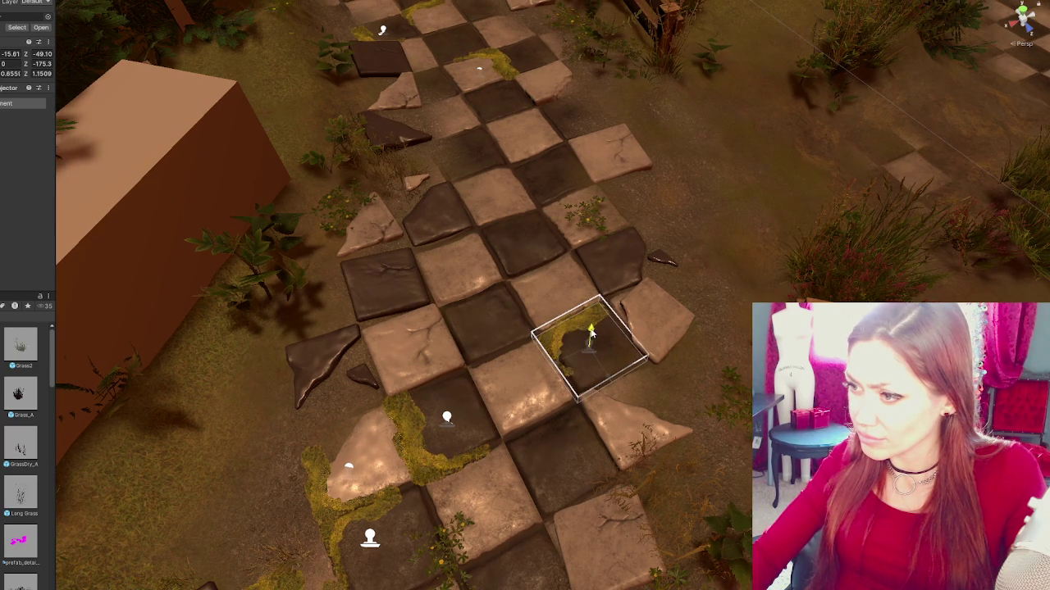
mouse_move(588, 379)
mouse_down()
mouse_move(580, 386)
mouse_move(605, 374)
mouse_move(554, 363)
mouse_up()
key(w)
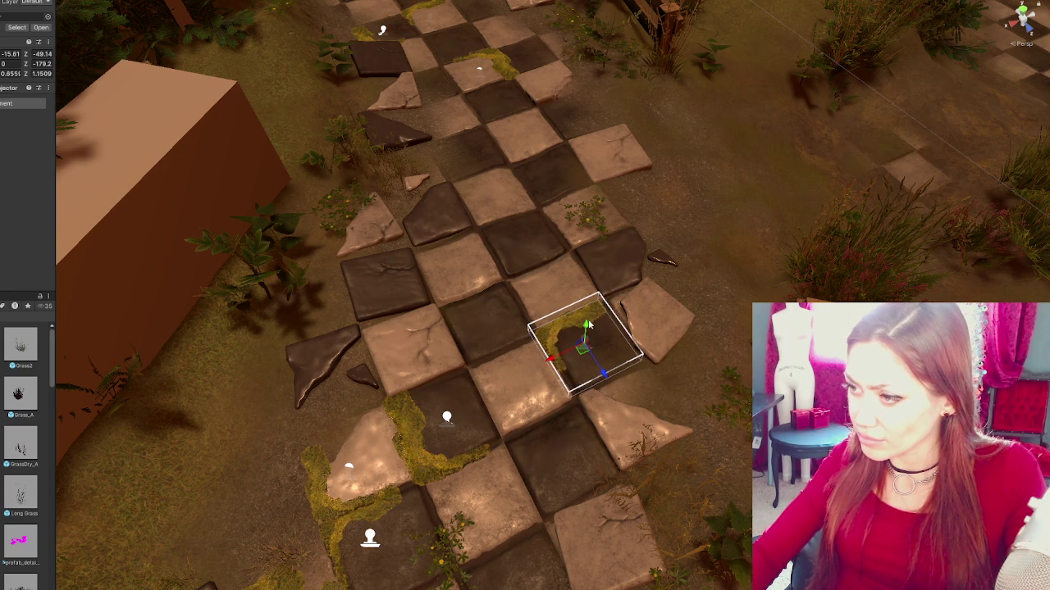
click(607, 408)
- Duplicate the moss decal onto a tile further up the path and rotate the copy 90°
mouse_move(607, 407)
mouse_down()
mouse_move(654, 345)
mouse_move(591, 418)
mouse_up()
click(549, 452)
key(ctrl+d)
mouse_move(581, 479)
mouse_down()
mouse_move(406, 341)
mouse_move(309, 345)
mouse_up()
key(e)
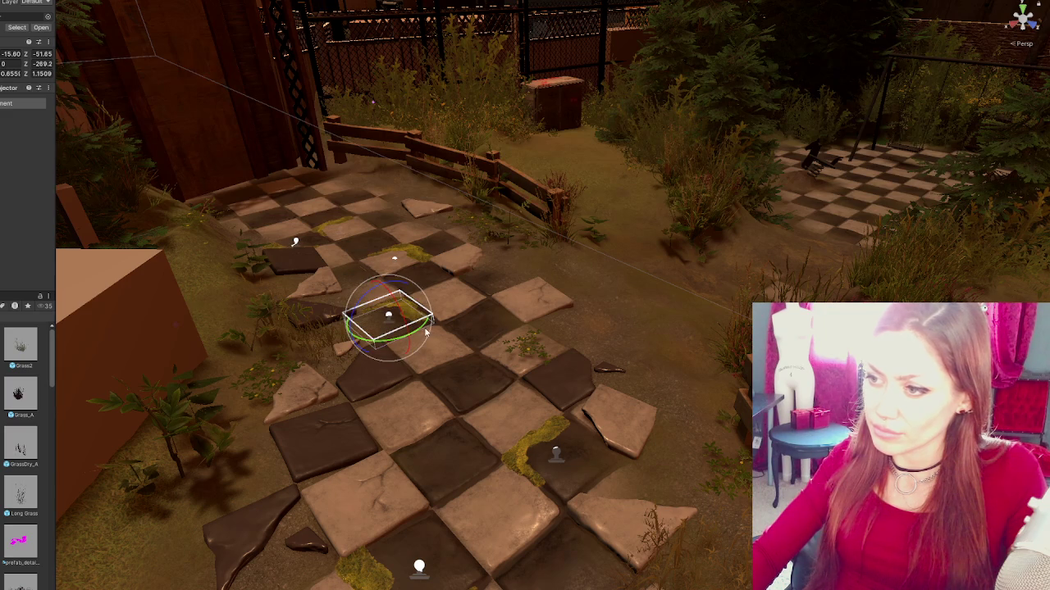
drag(424, 331, 339, 355)
key(w)
drag(413, 334, 422, 342)
- Move a foliage sprig slightly down-left on the tiles
click(535, 351)
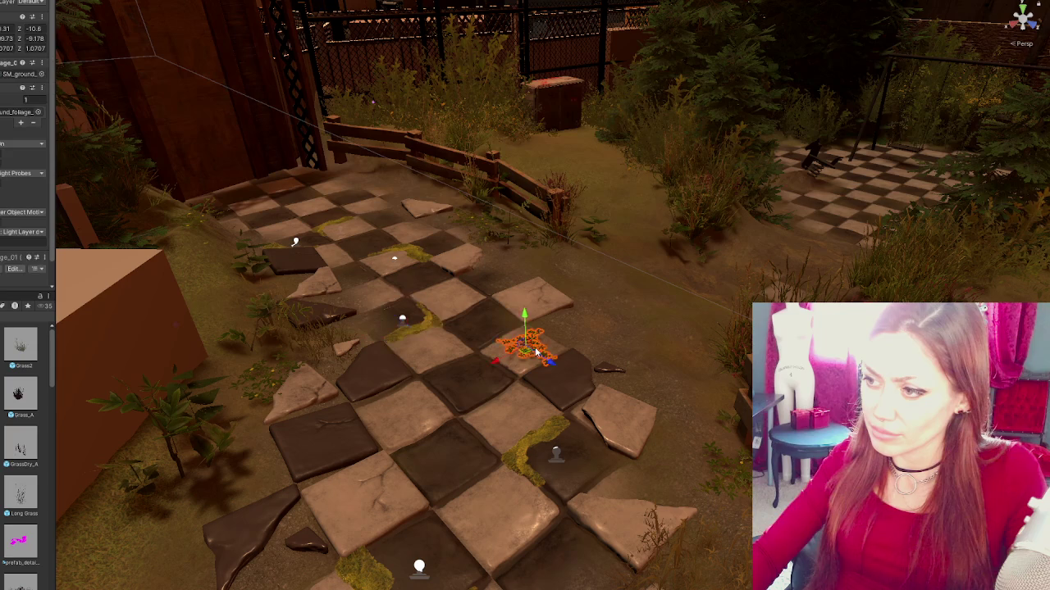
drag(501, 361, 477, 367)
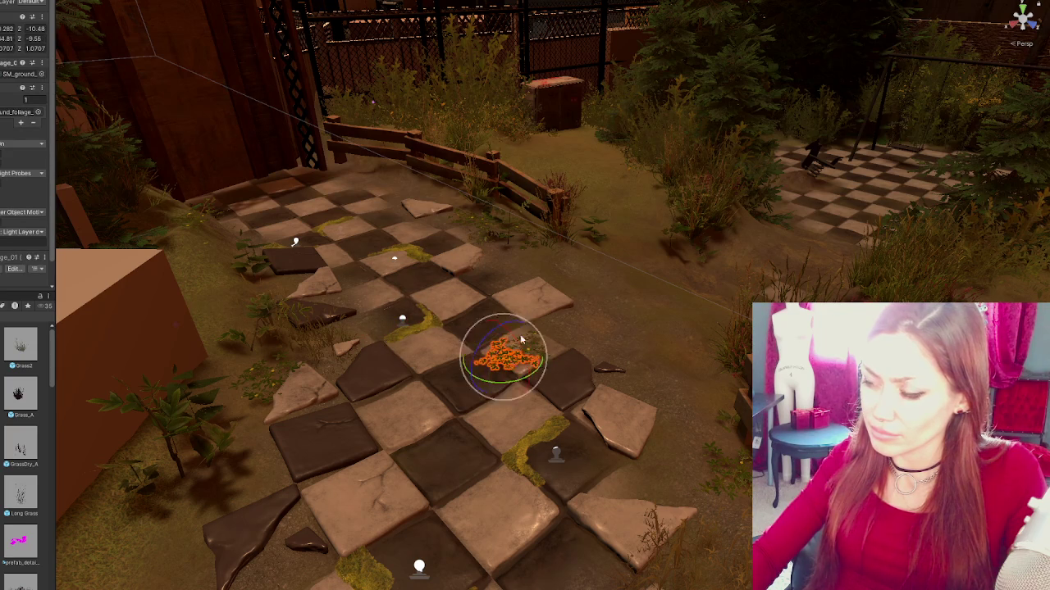
key(e)
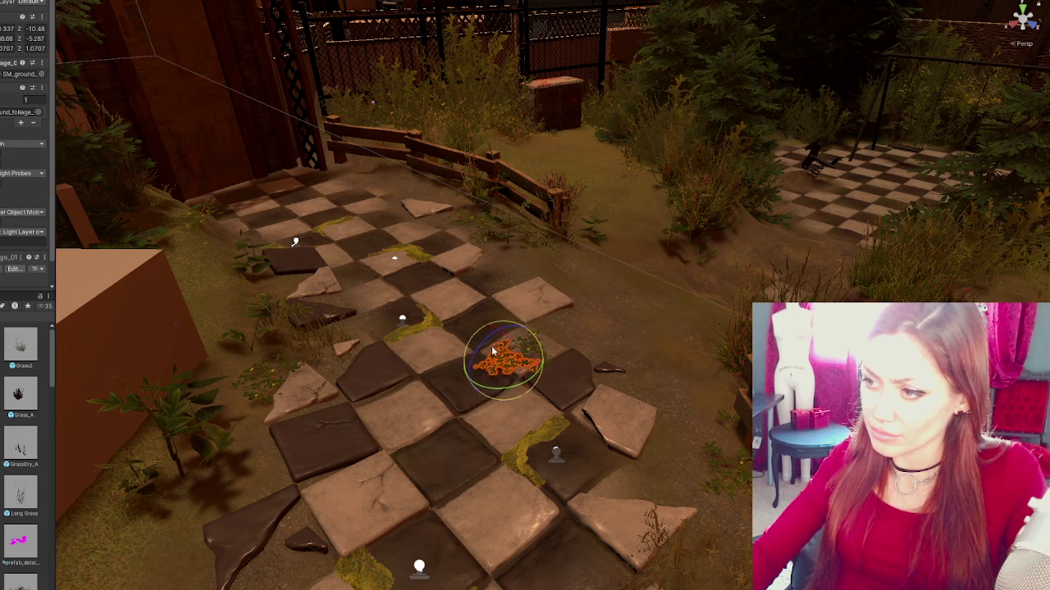
mouse_move(491, 361)
mouse_down()
mouse_move(575, 432)
mouse_move(664, 212)
mouse_move(471, 342)
mouse_move(584, 279)
mouse_move(614, 406)
mouse_move(738, 385)
mouse_up()
click(570, 250)
- Slide the broken tile right, turn it slightly, and move it up to the path's right end
key(w)
drag(820, 344, 857, 340)
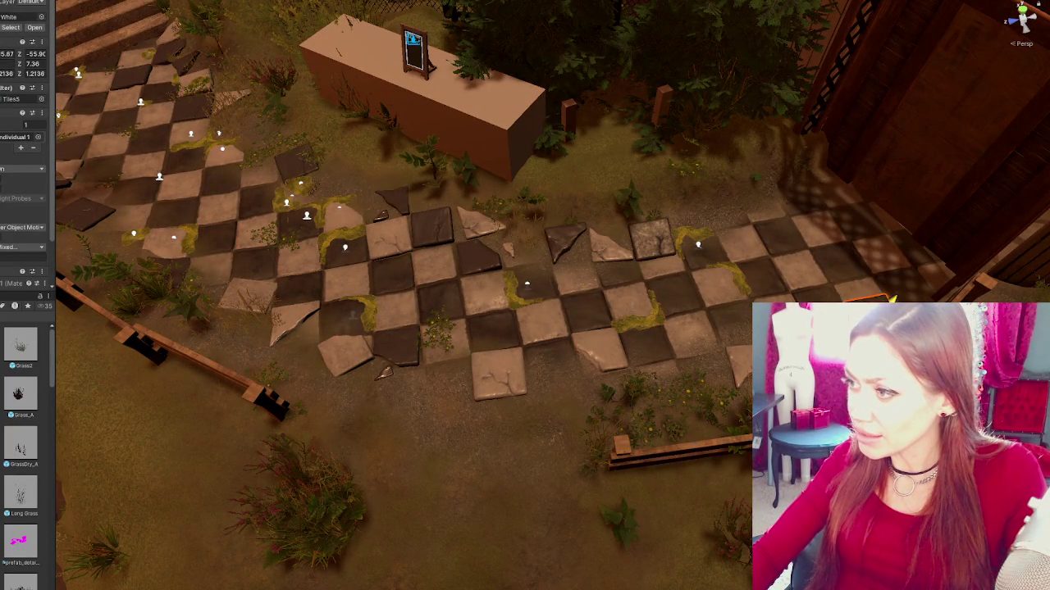
drag(869, 297, 853, 297)
key(w)
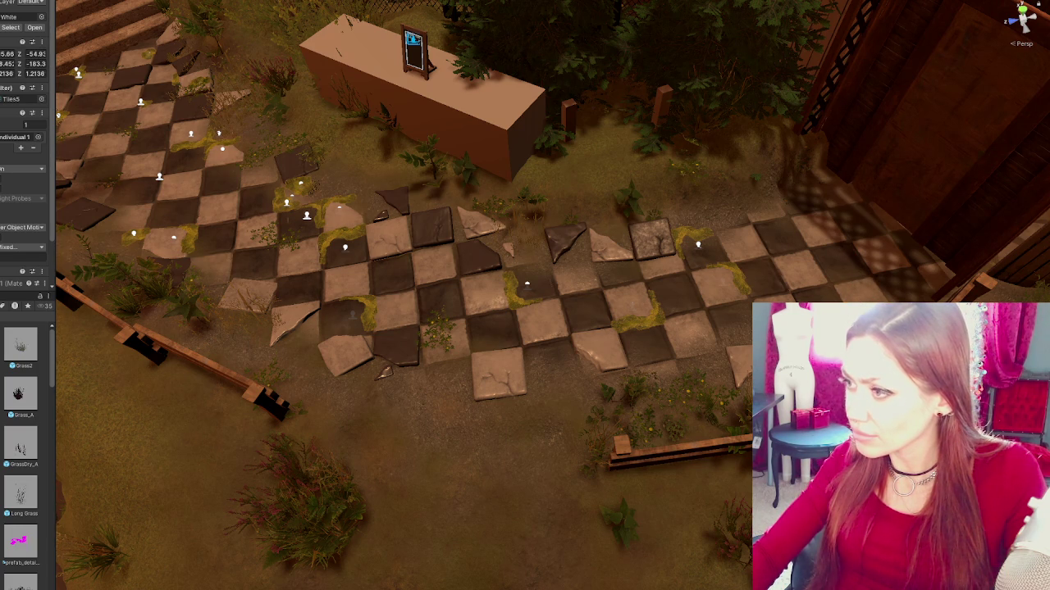
mouse_move(795, 246)
mouse_down()
mouse_move(753, 193)
mouse_move(746, 224)
mouse_move(714, 202)
mouse_move(733, 205)
mouse_up()
key(e)
key(w)
key(e)
key(w)
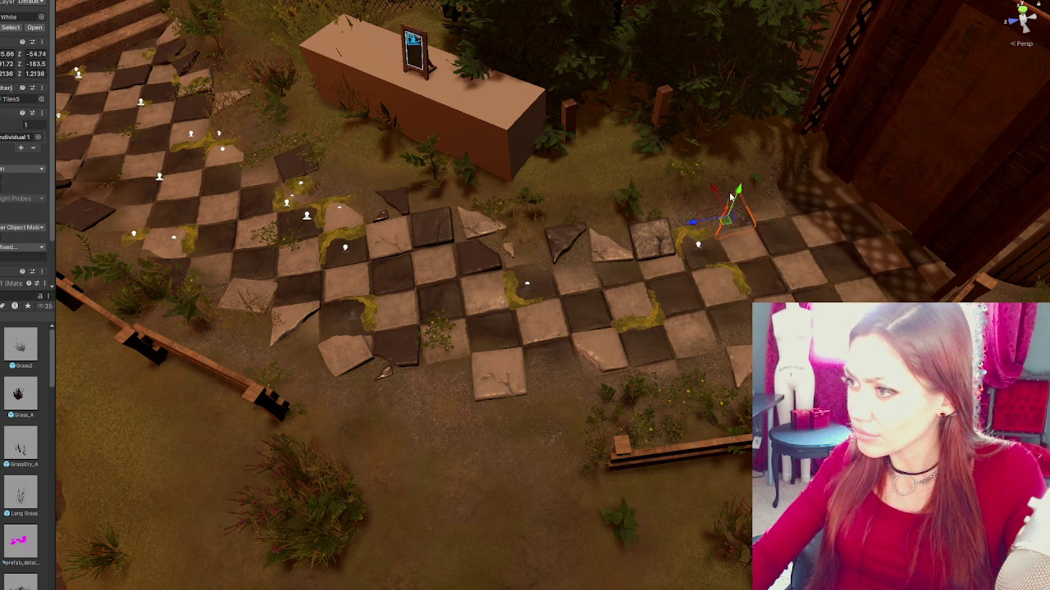